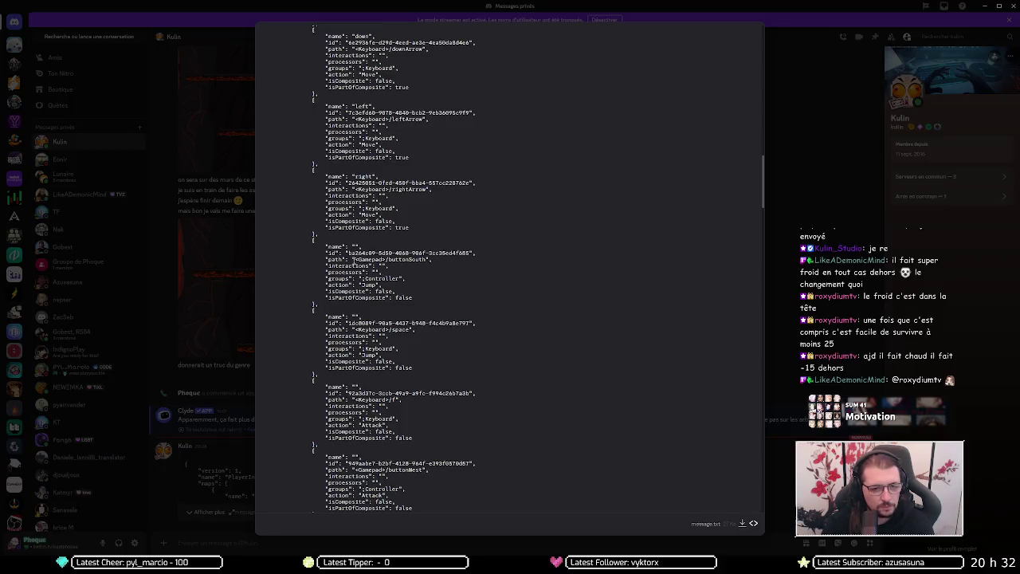
Step: Read through the shared PlayerInput JSON preview in Discord, close it, and return to Unity
{"action": "scroll", "coordinate": [427, 226], "scroll_direction": "up", "scroll_amount": 2}
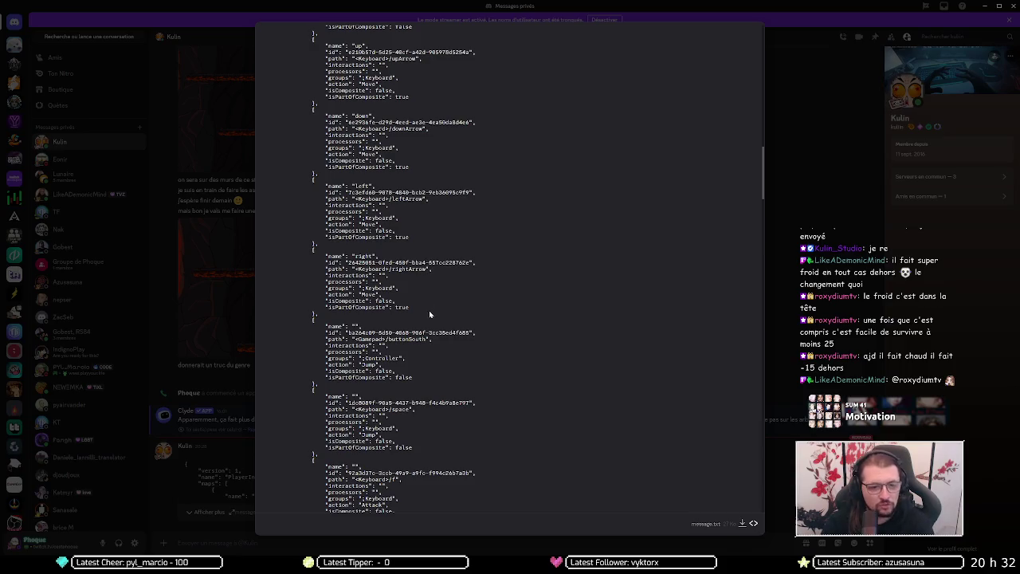
{"action": "scroll", "coordinate": [433, 310], "scroll_direction": "up", "scroll_amount": 3}
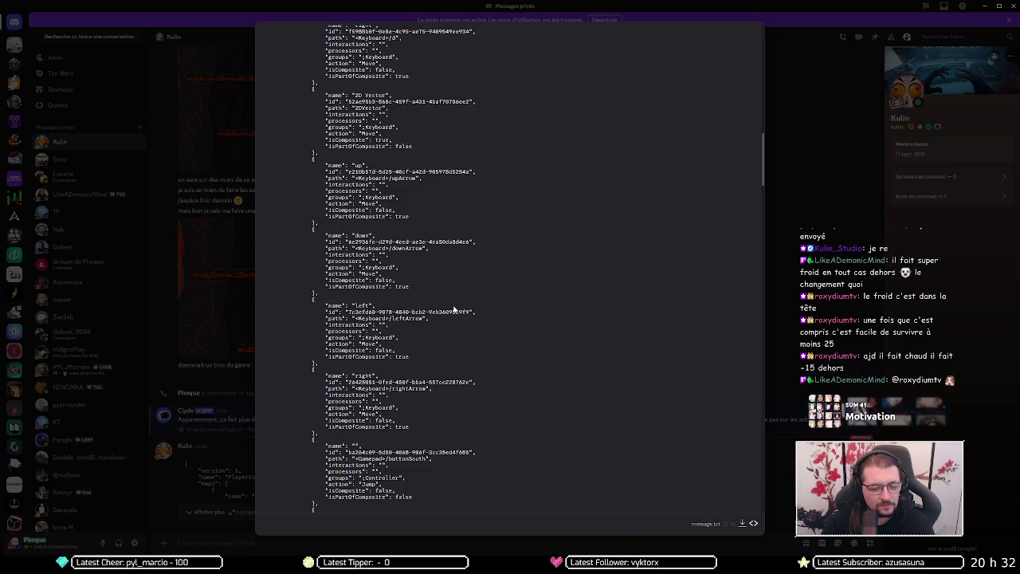
{"action": "scroll", "coordinate": [454, 306], "scroll_direction": "up", "scroll_amount": 15}
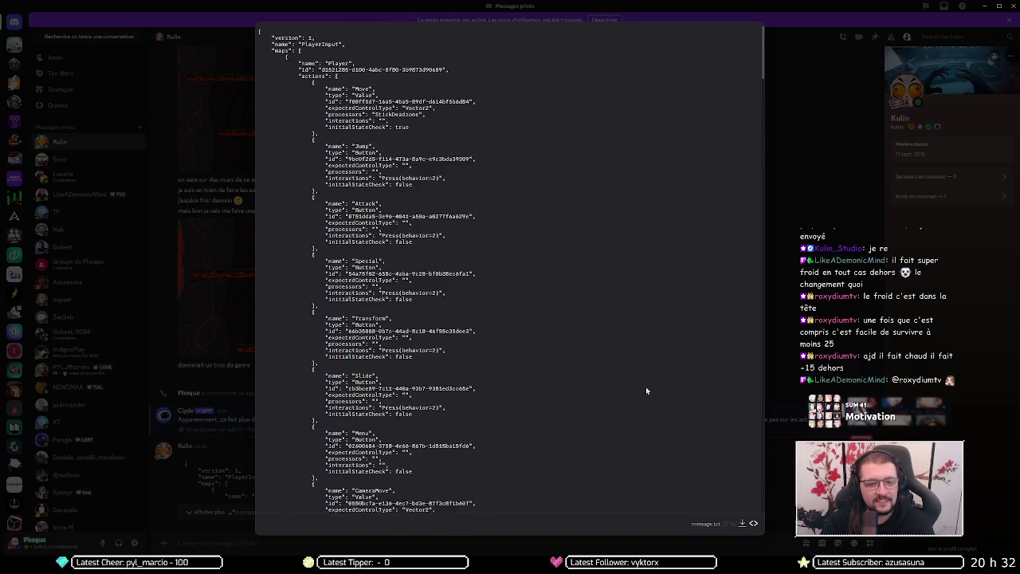
{"action": "left_click", "coordinate": [794, 161]}
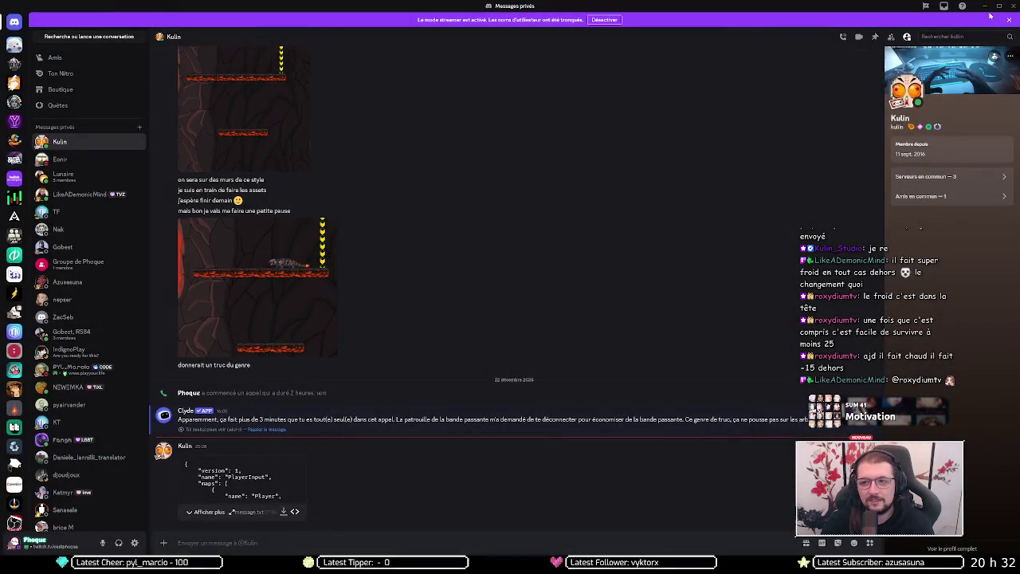
{"action": "key", "text": "alt+Tab"}
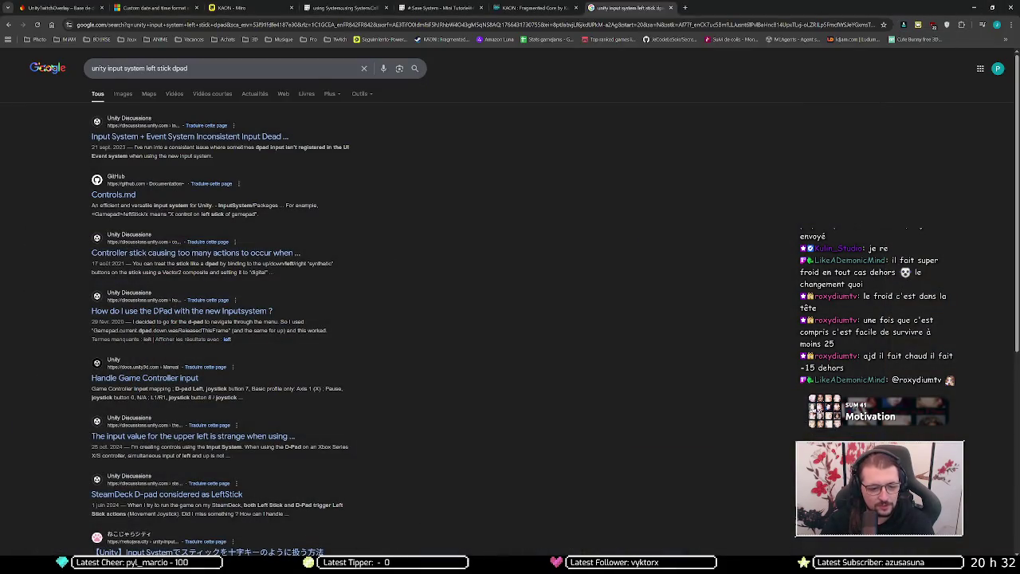
{"action": "key", "text": "alt+Tab"}
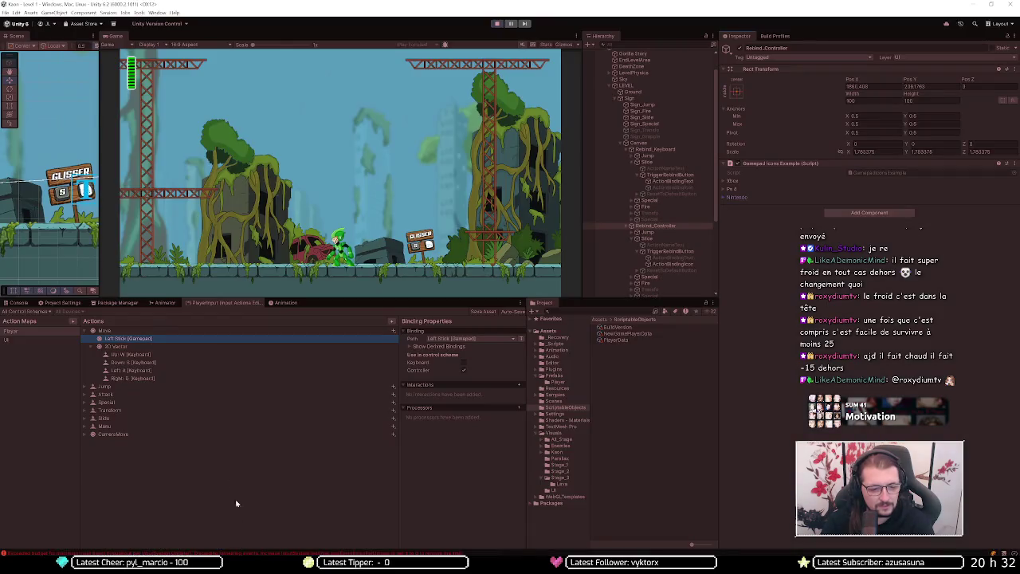
Step: Select the Move action's 2D Vector binding and test walking the character right and left with D and A
{"action": "left_click", "coordinate": [121, 348]}
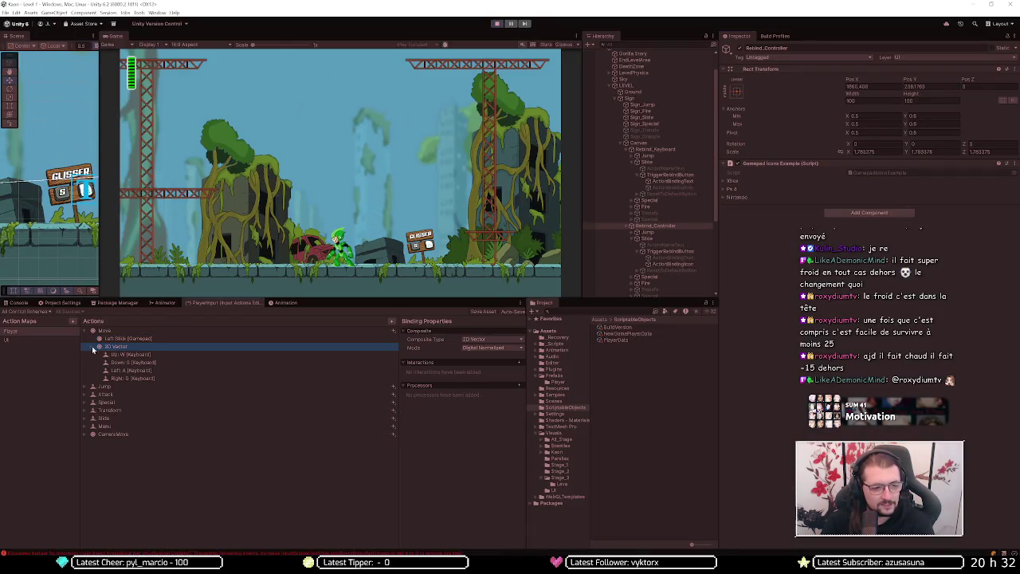
{"action": "left_click", "coordinate": [330, 177]}
{"action": "key", "text": "d"}
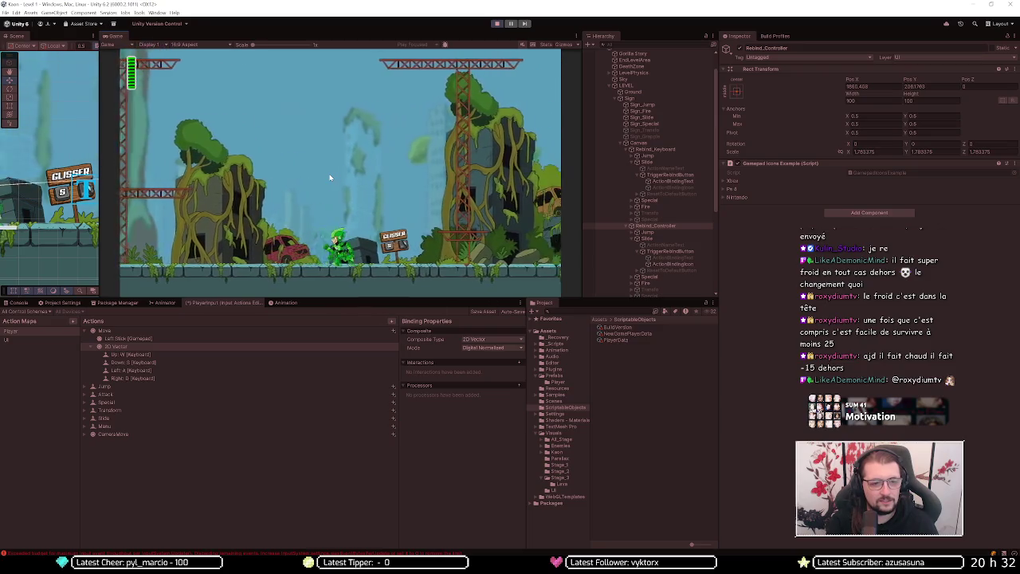
{"action": "key", "text": "a"}
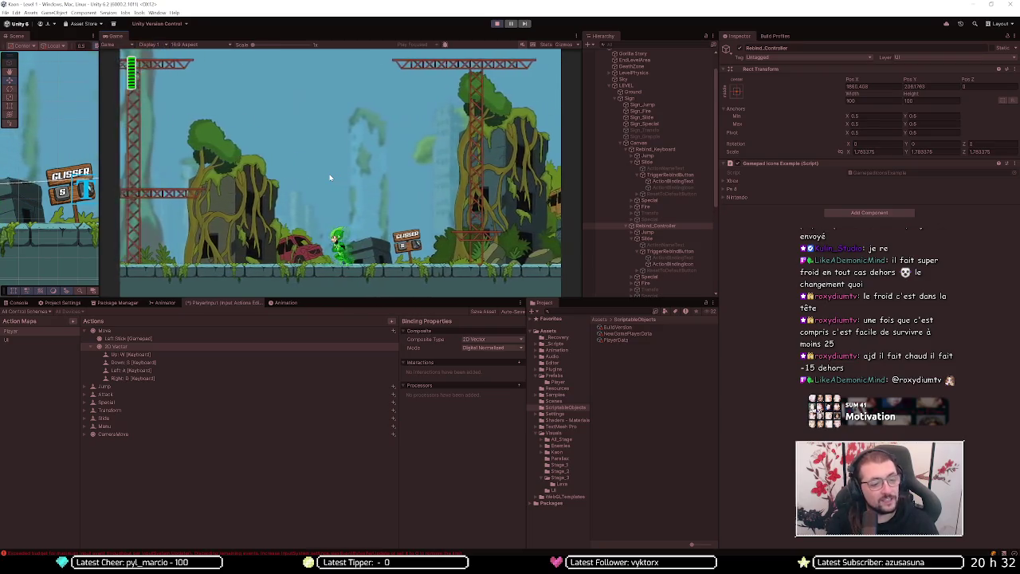
{"action": "key", "text": "a"}
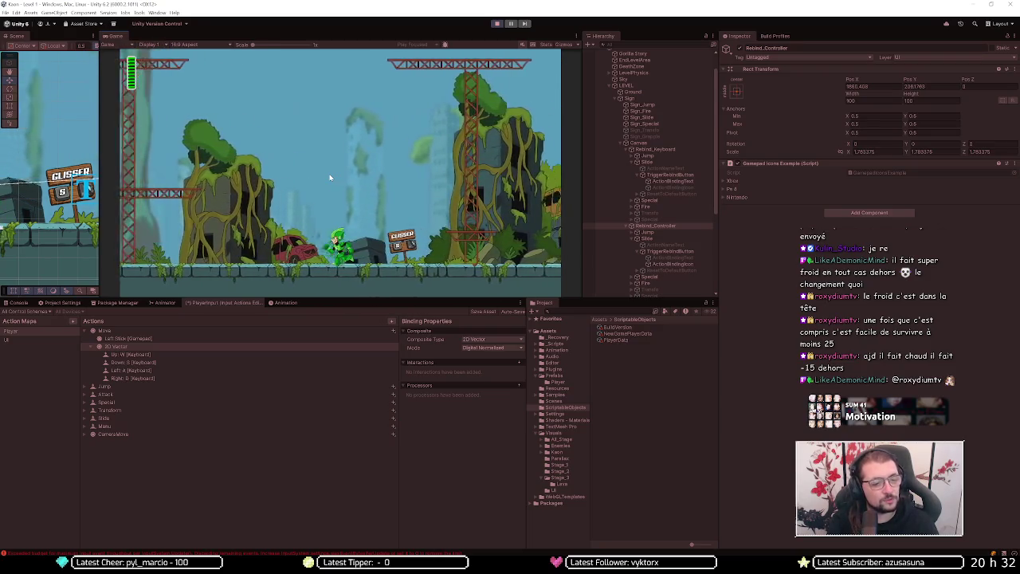
{"action": "key", "text": "d"}
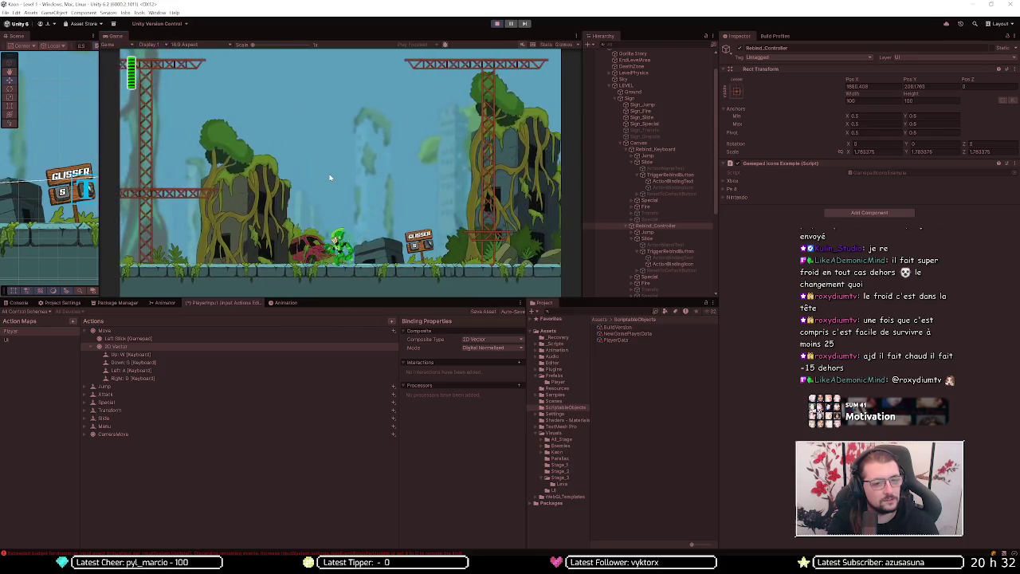
{"action": "key", "text": "a"}
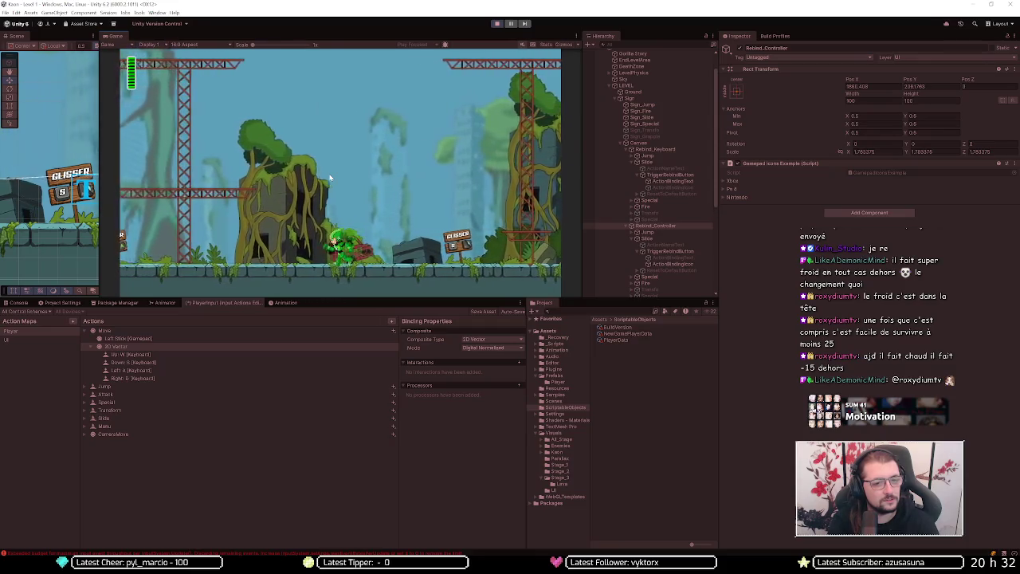
{"action": "key", "text": "d"}
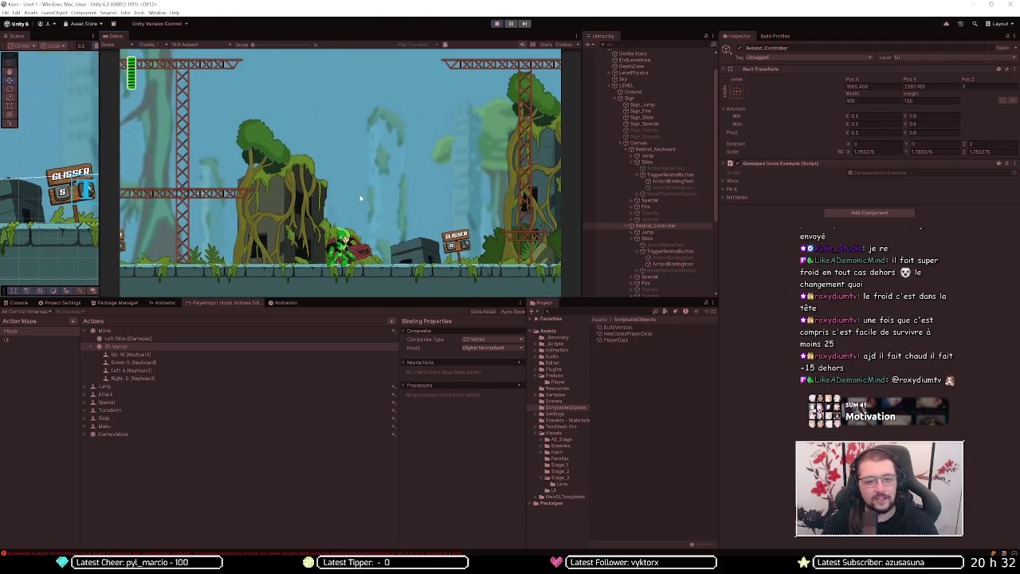
Step: Save the input actions asset, then restart the game from the main menu and stop it
{"action": "left_click", "coordinate": [484, 311]}
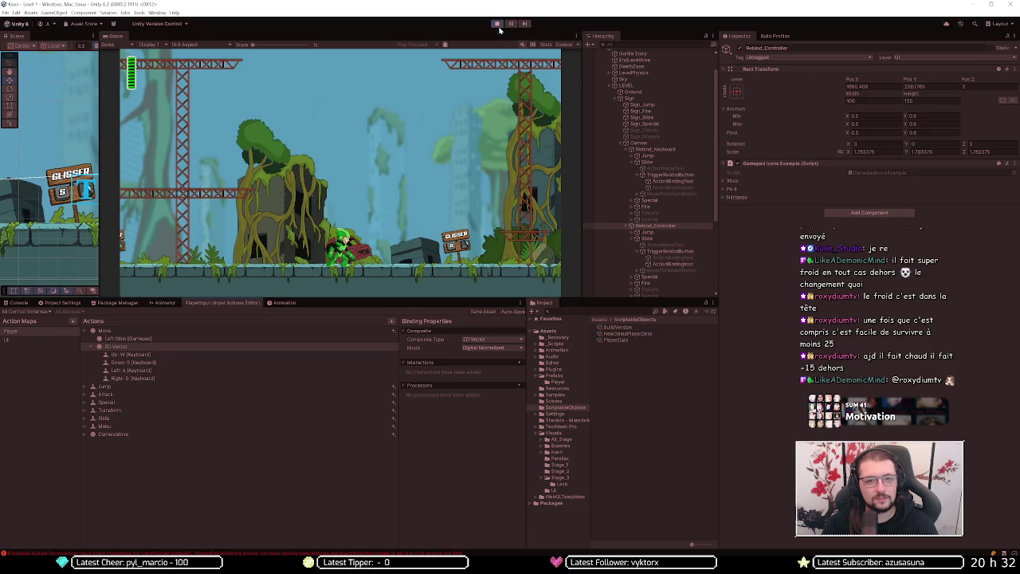
{"action": "left_click", "coordinate": [497, 26]}
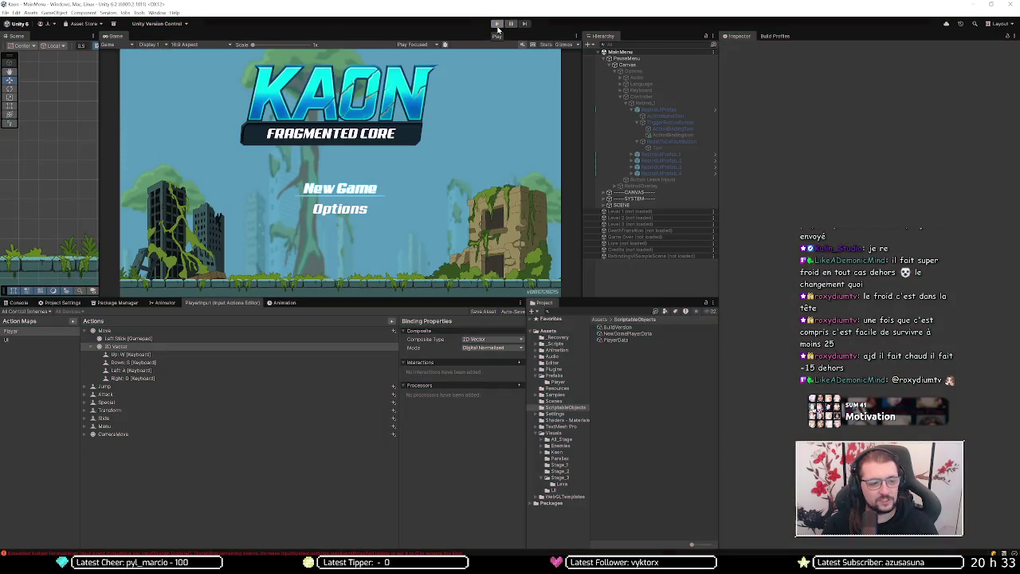
{"action": "left_click", "coordinate": [497, 25]}
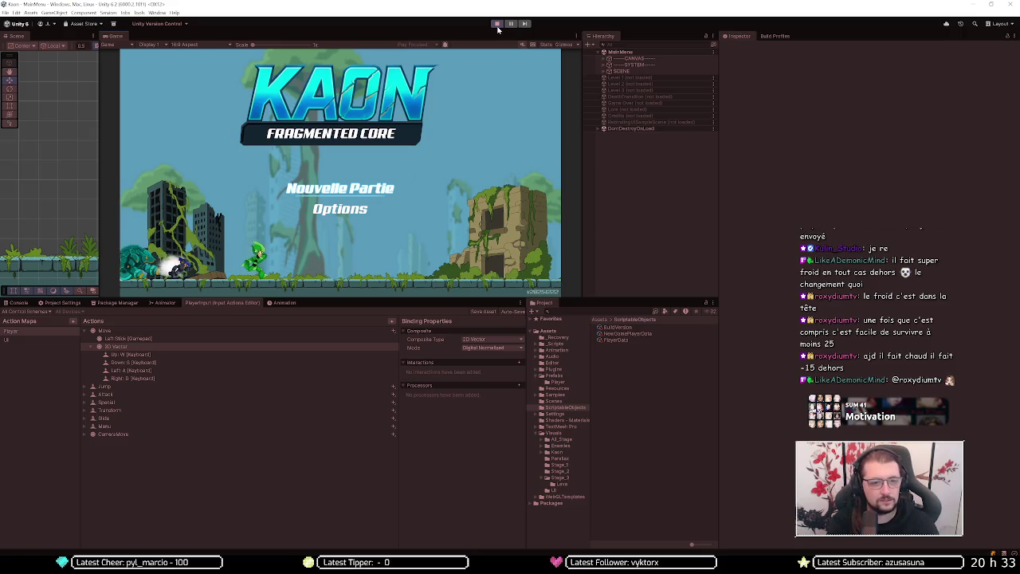
{"action": "key", "text": "Return"}
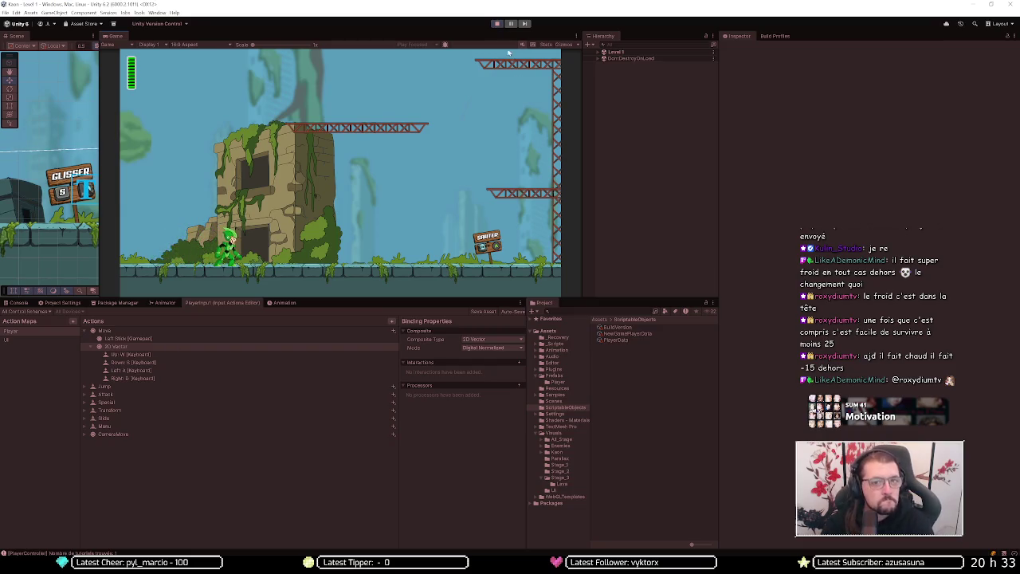
{"action": "left_click", "coordinate": [495, 24]}
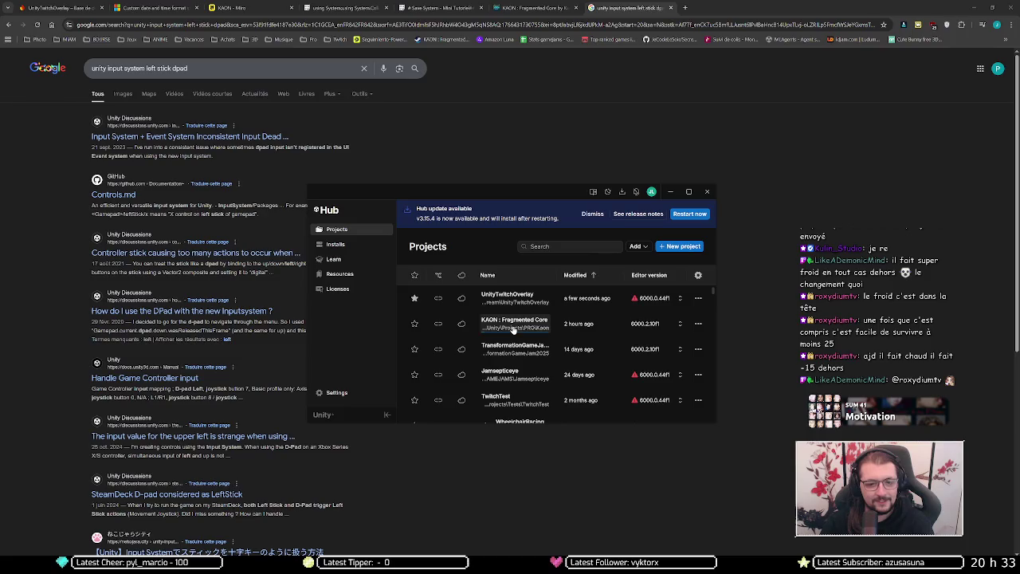
Step: Open KAON : Fragmented Core from Unity Hub's Projects list
{"action": "left_click", "coordinate": [514, 323]}
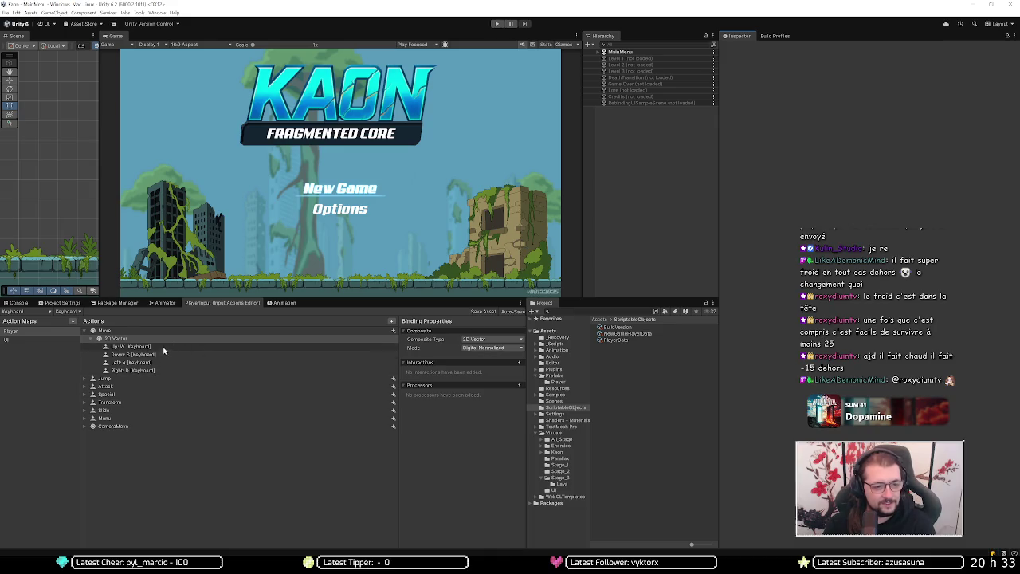
Step: Select Move's 2D Vector binding and filter bindings to All Control Schemes
{"action": "left_click", "coordinate": [89, 338]}
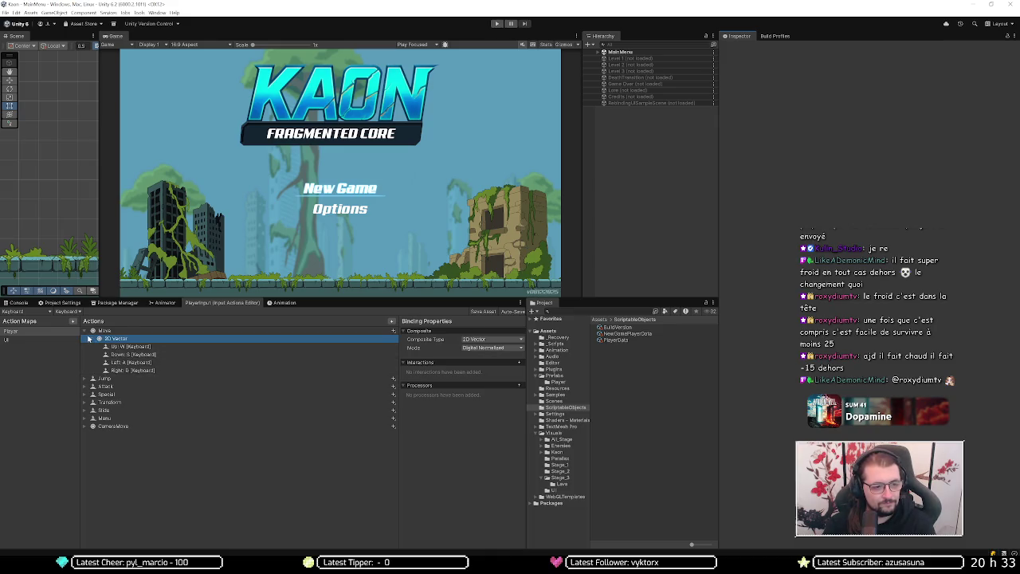
{"action": "left_click", "coordinate": [41, 311]}
{"action": "left_click", "coordinate": [32, 320]}
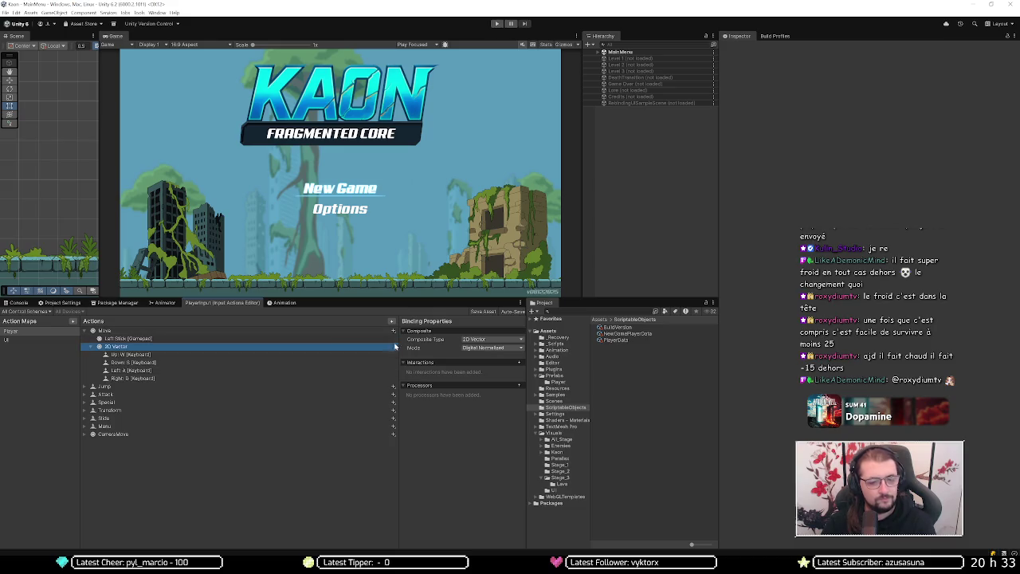
Step: Play from the main menu, skip the intro, test moving right and left, then return to the Google results
{"action": "left_click", "coordinate": [497, 24]}
{"action": "key", "text": "Return"}
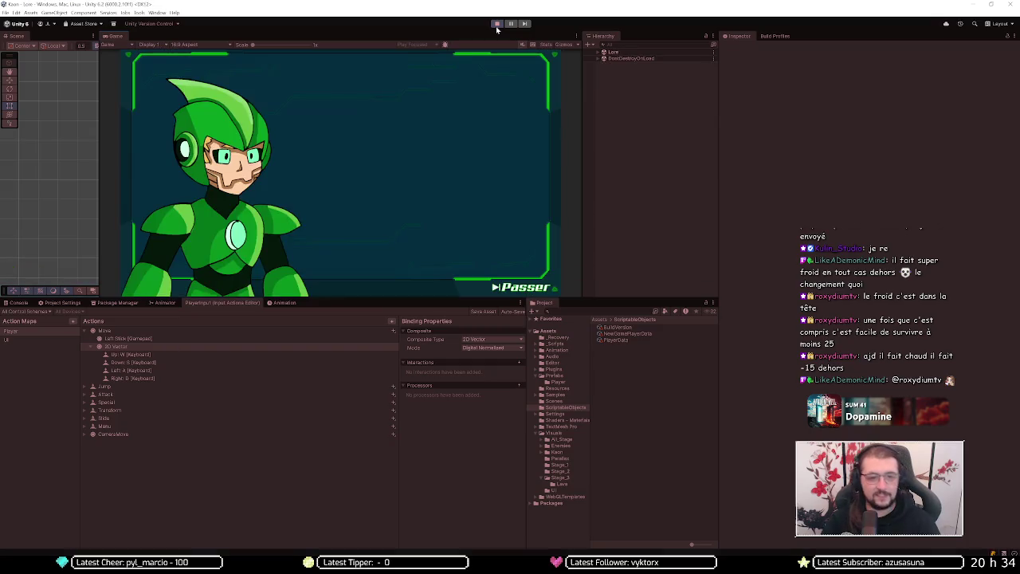
{"action": "key", "text": "Return"}
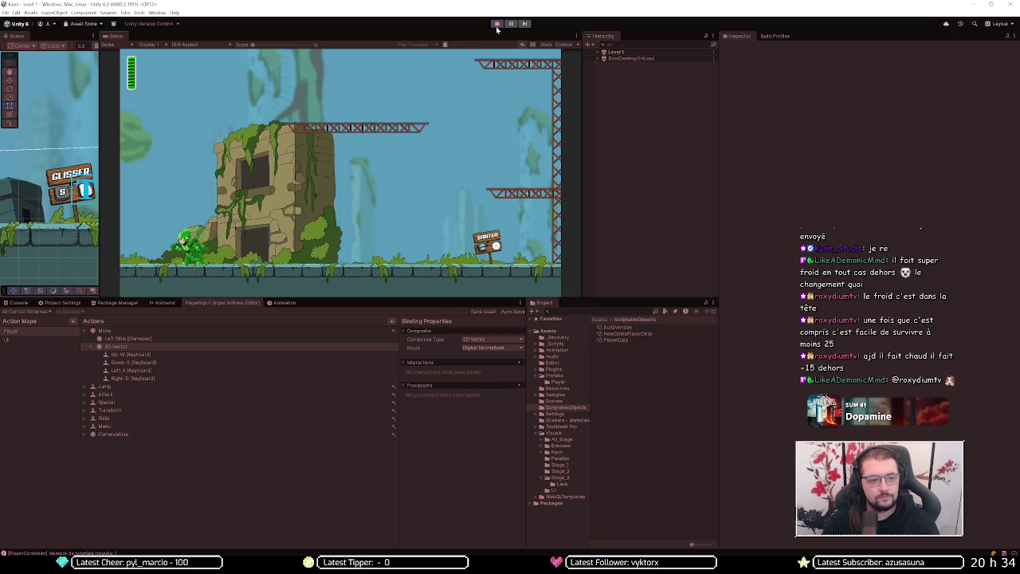
{"action": "key", "text": "d"}
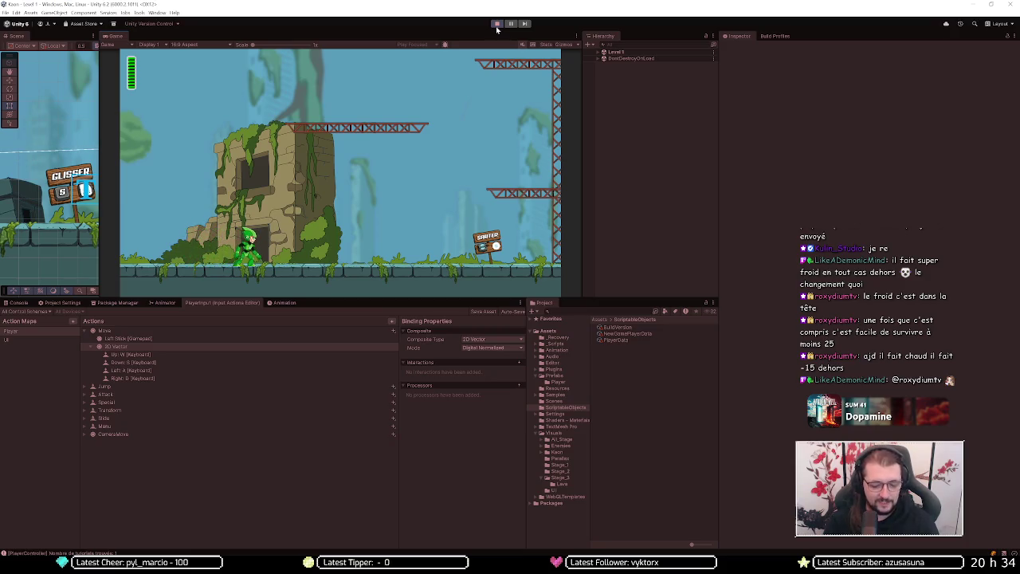
{"action": "key", "text": "a"}
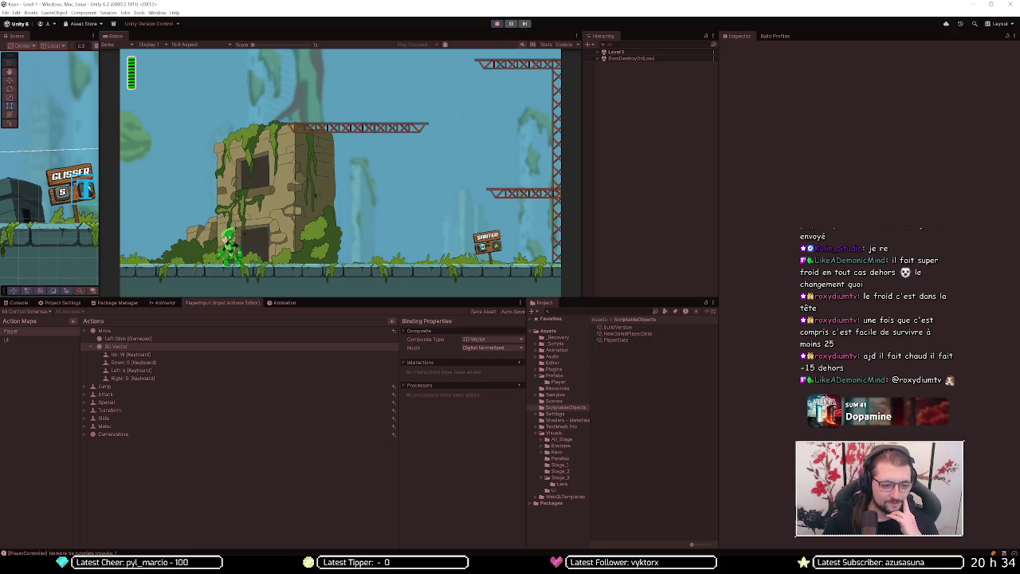
{"action": "mouse_move", "coordinate": [86, 568]}
{"action": "left_click", "coordinate": [127, 530]}
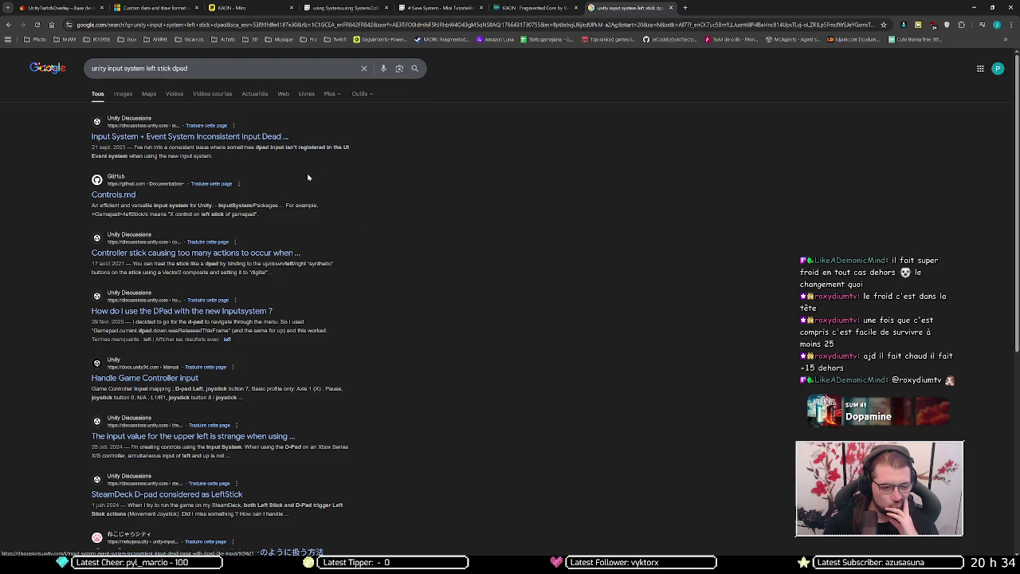
Step: Scroll the 'unity input system left stick dpad' results, go to the next page, then switch to Discord
{"action": "scroll", "coordinate": [465, 299], "scroll_direction": "down", "scroll_amount": 3}
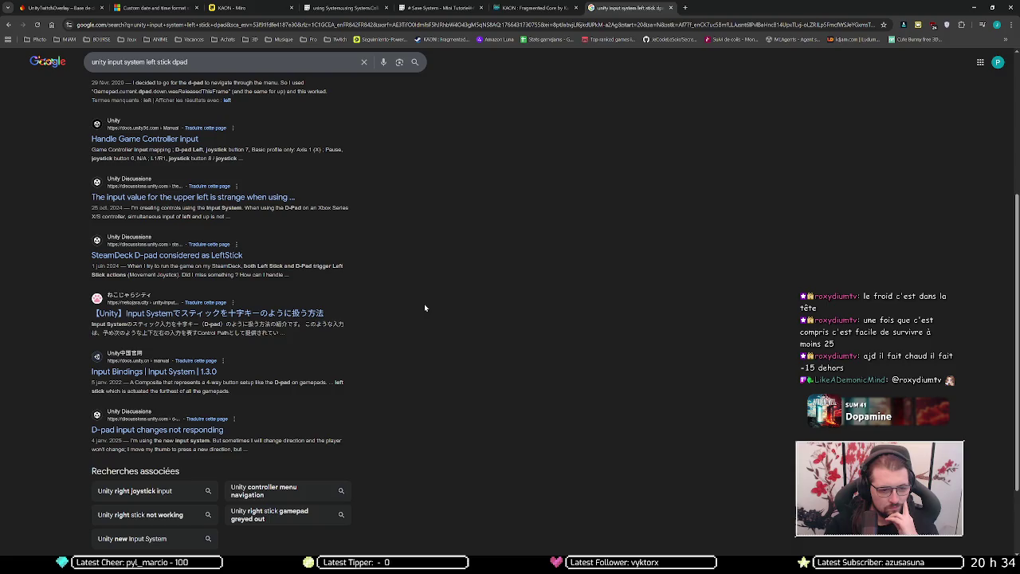
{"action": "scroll", "coordinate": [410, 331], "scroll_direction": "down", "scroll_amount": 3}
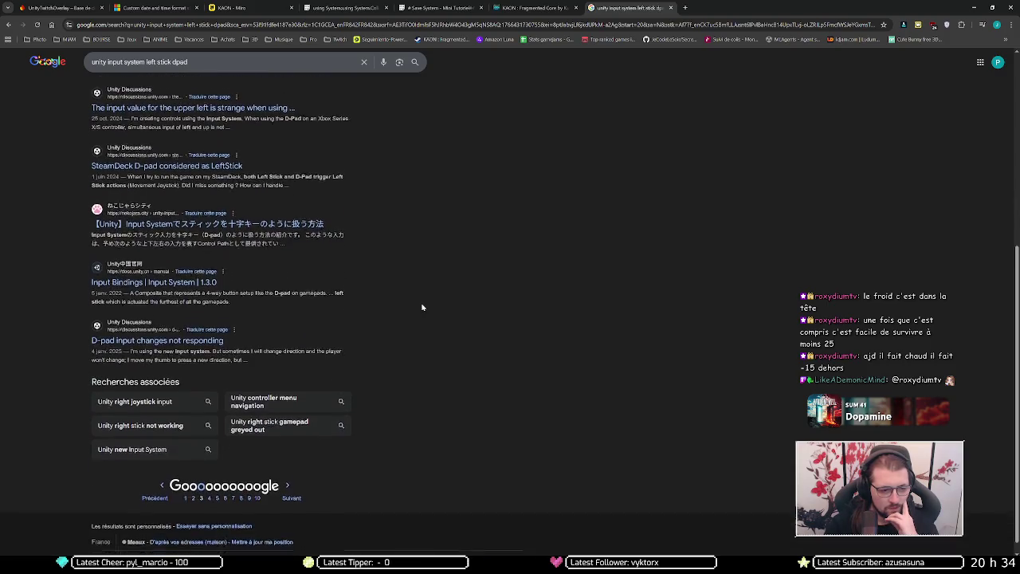
{"action": "left_click", "coordinate": [301, 479]}
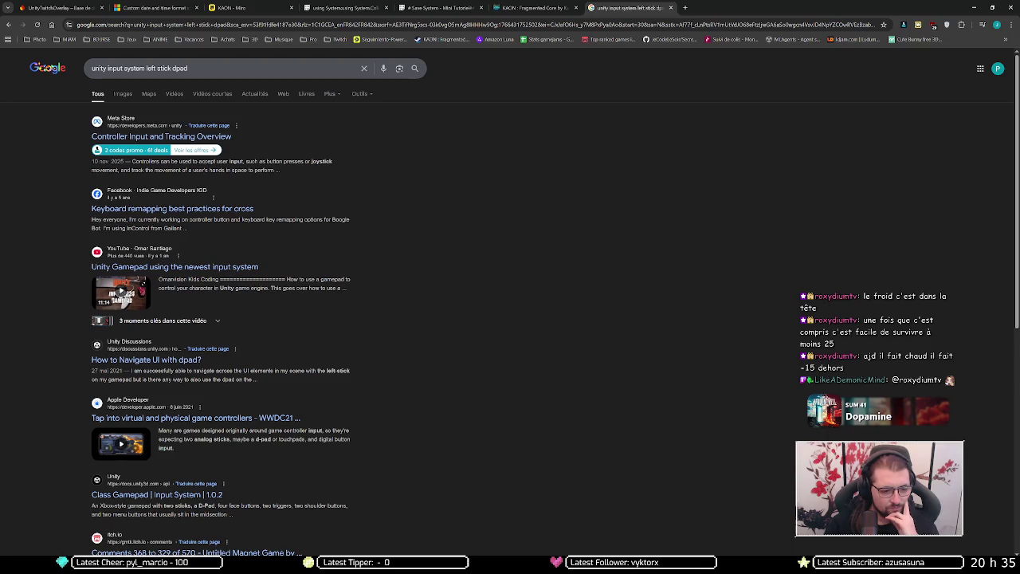
{"action": "key", "text": "alt+Tab"}
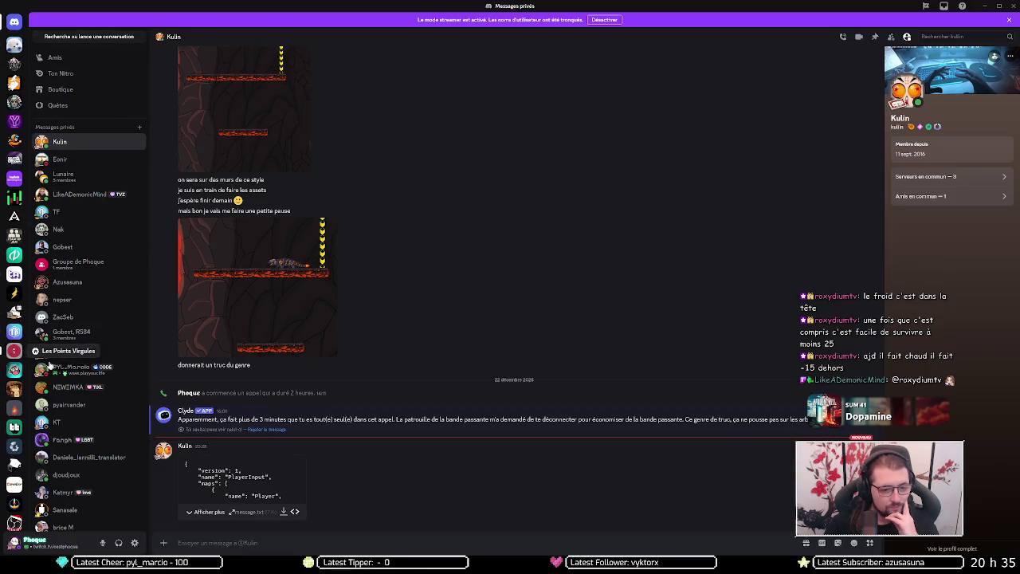
Step: Post in #technique that the arrow keys give the same input as ZQSD, then return to Chrome
{"action": "left_click", "coordinate": [15, 350]}
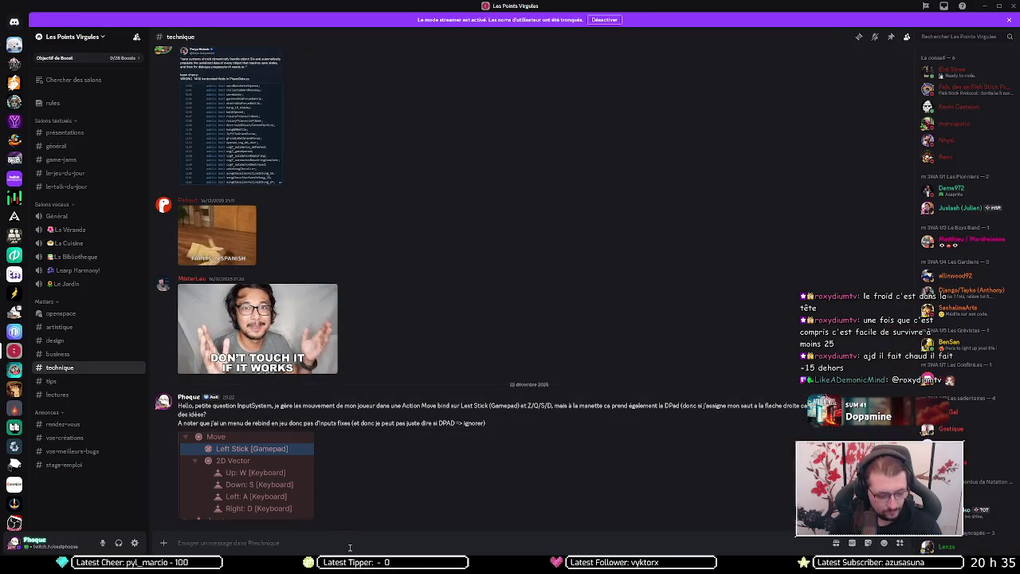
{"action": "type", "text": "(d'aille"}
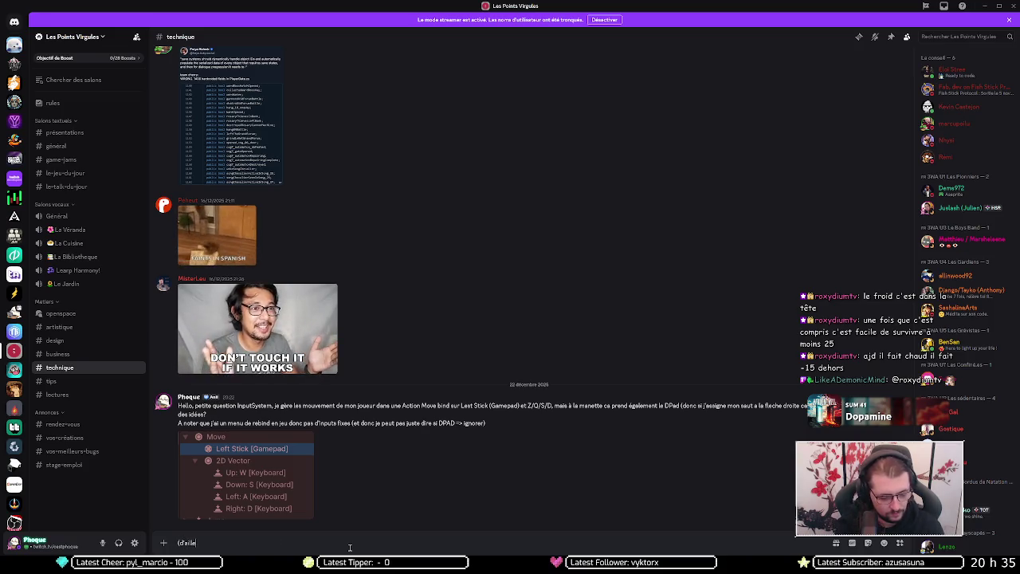
{"action": "type", "text": "urs meme ch"}
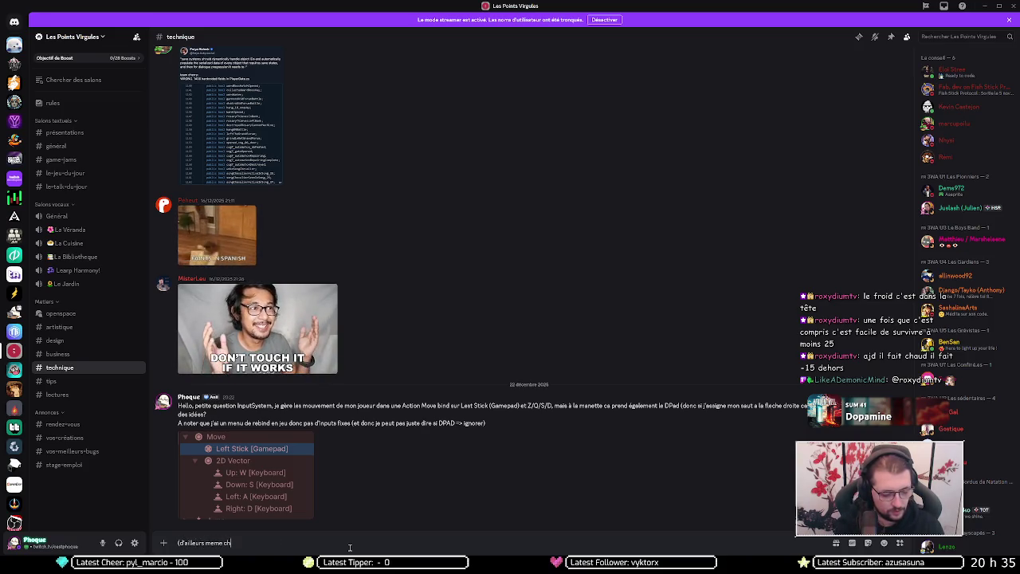
{"action": "type", "text": "ose avec ZQSD"}
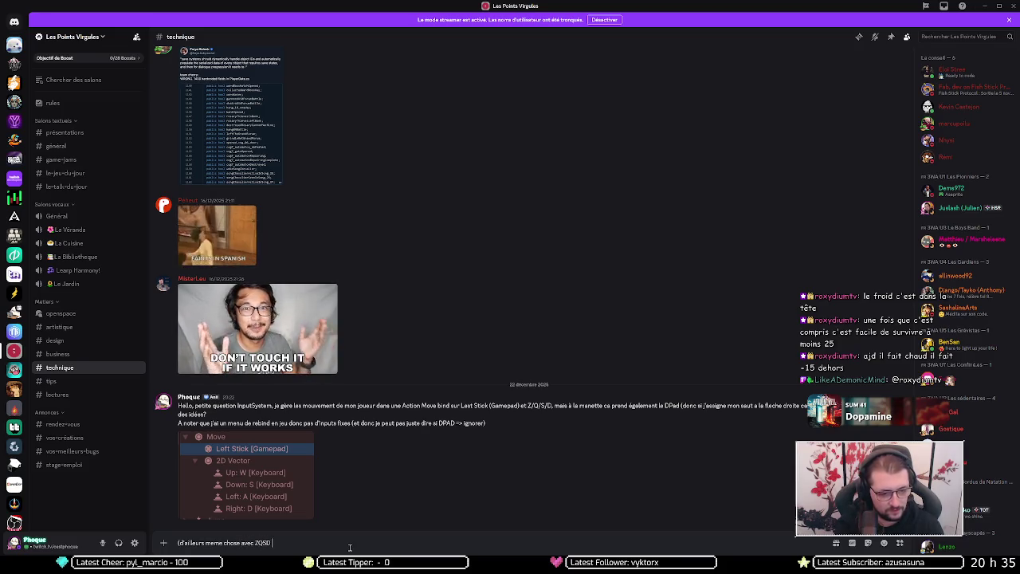
{"action": "type", "text": " et les fleches,"}
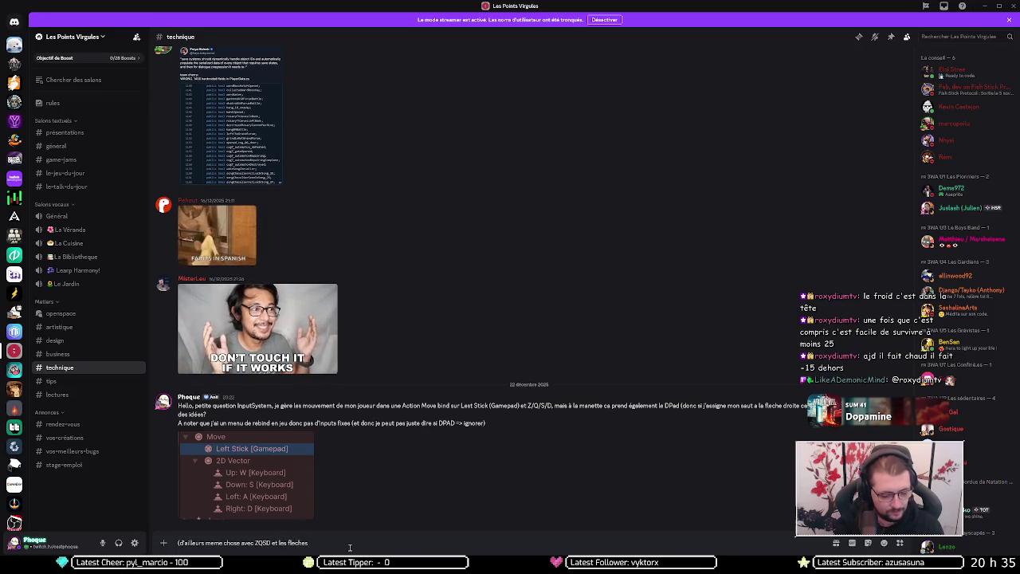
{"action": "type", "text": " j'ai que ZQSD"}
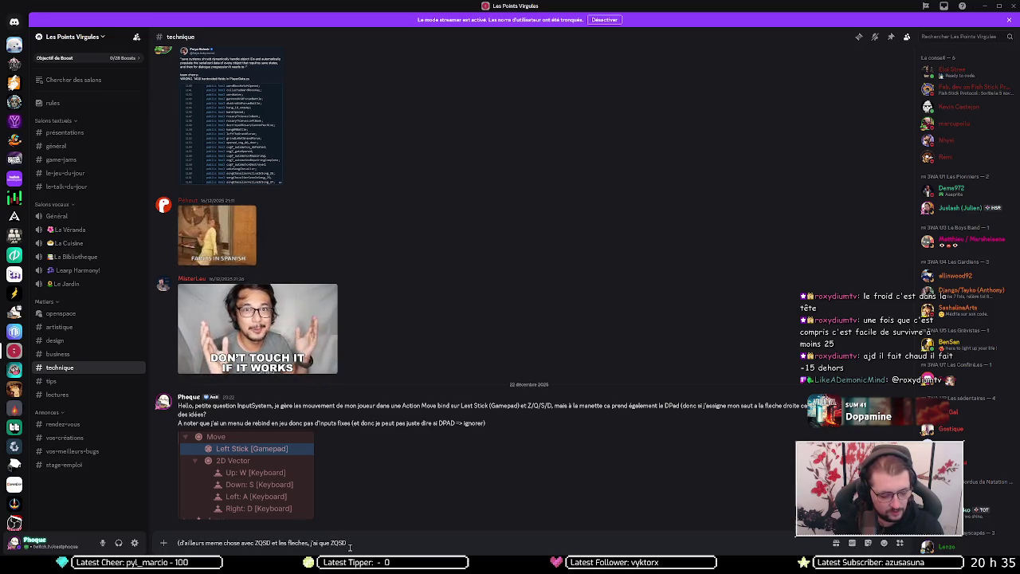
{"action": "type", "text": " de renseigné mai"}
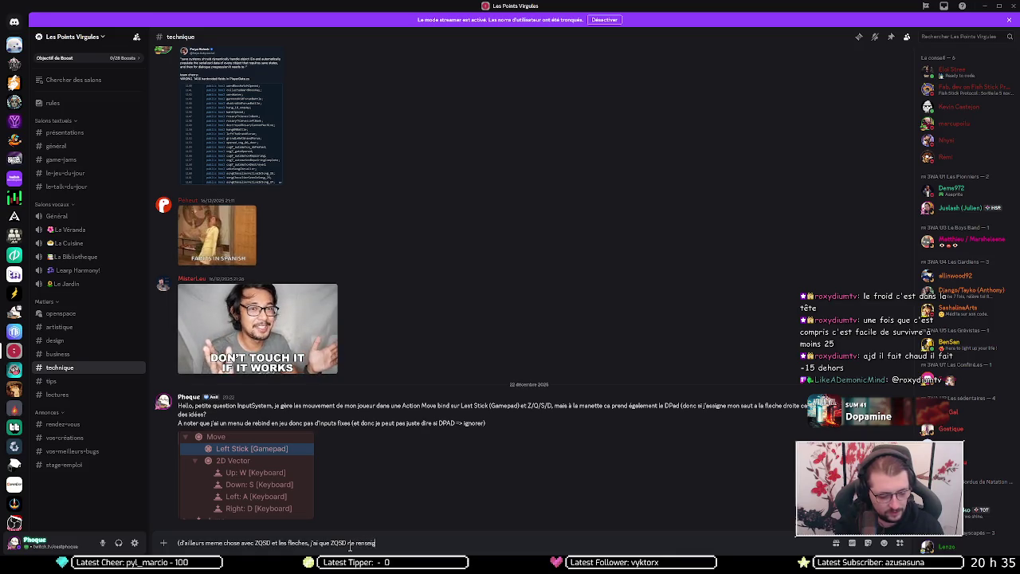
{"action": "type", "text": "s les f"}
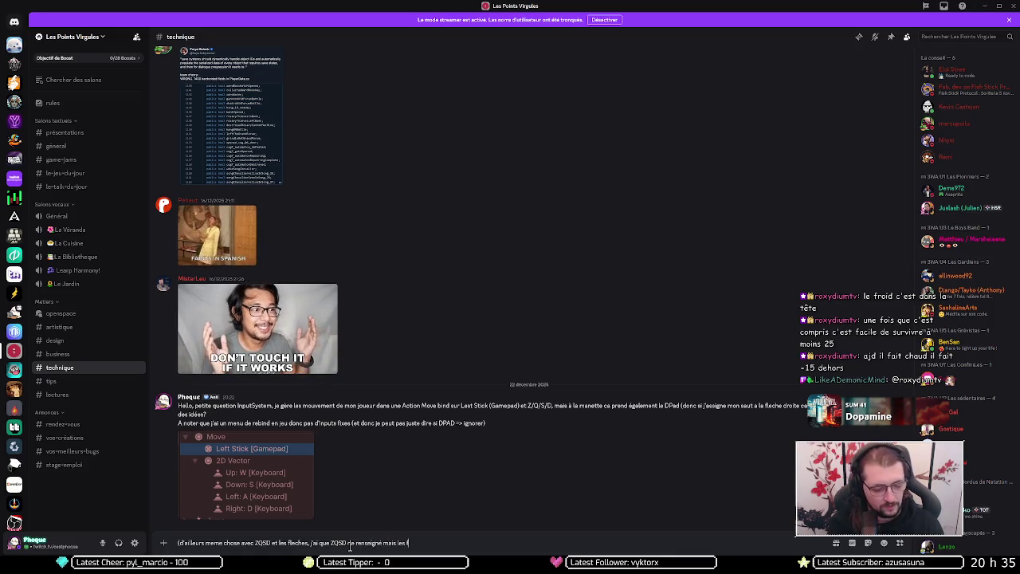
{"action": "type", "text": "leches "}
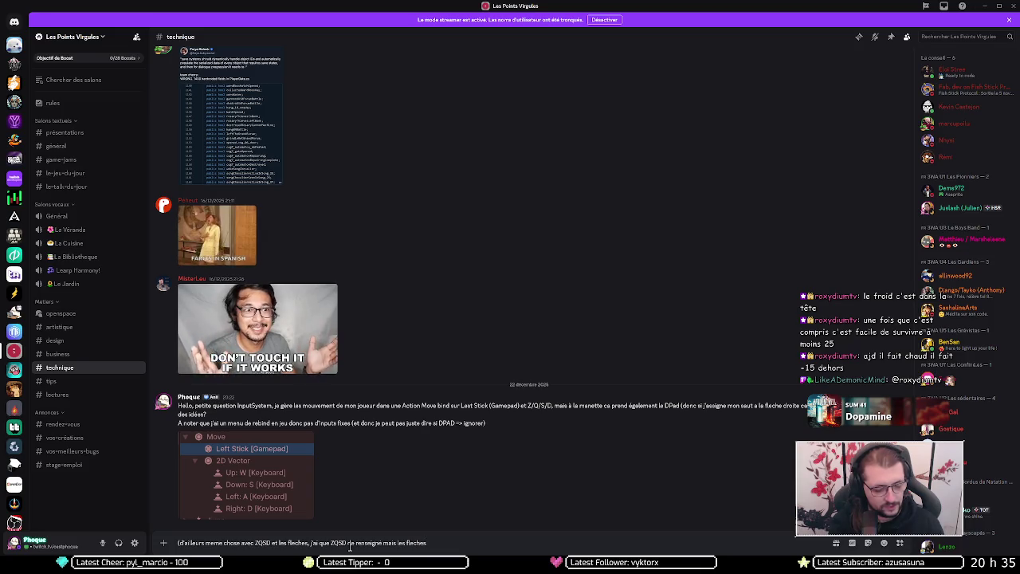
{"action": "type", "text": "envoient le"}
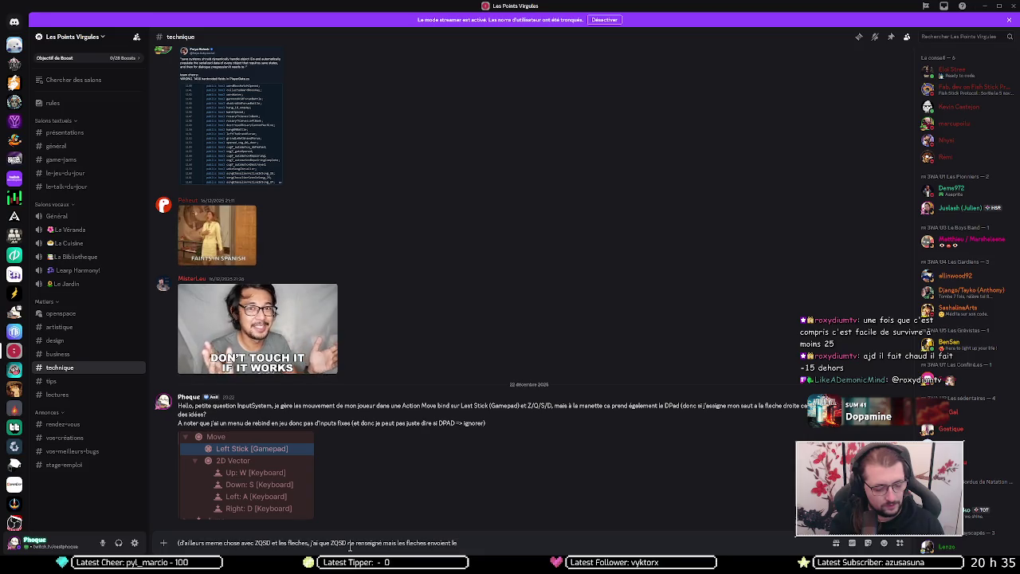
{"action": "type", "text": " meme input"}
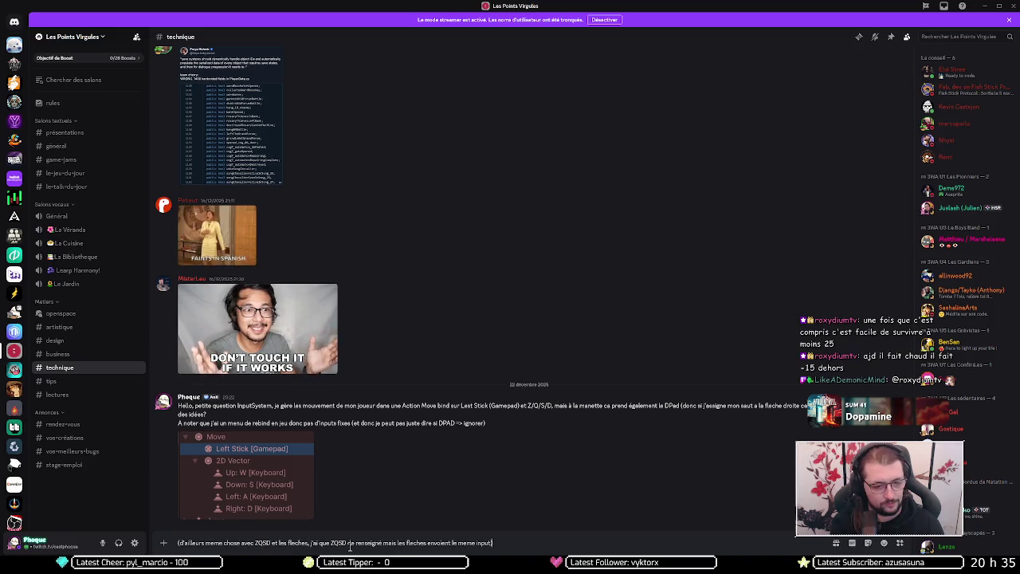
{"action": "key", "text": "ctrl+shift+Right"}
{"action": "key", "text": "ctrl+shift+Right"}
{"action": "key", "text": "ctrl+shift+Right"}
{"action": "type", "text": "le clavier,"}
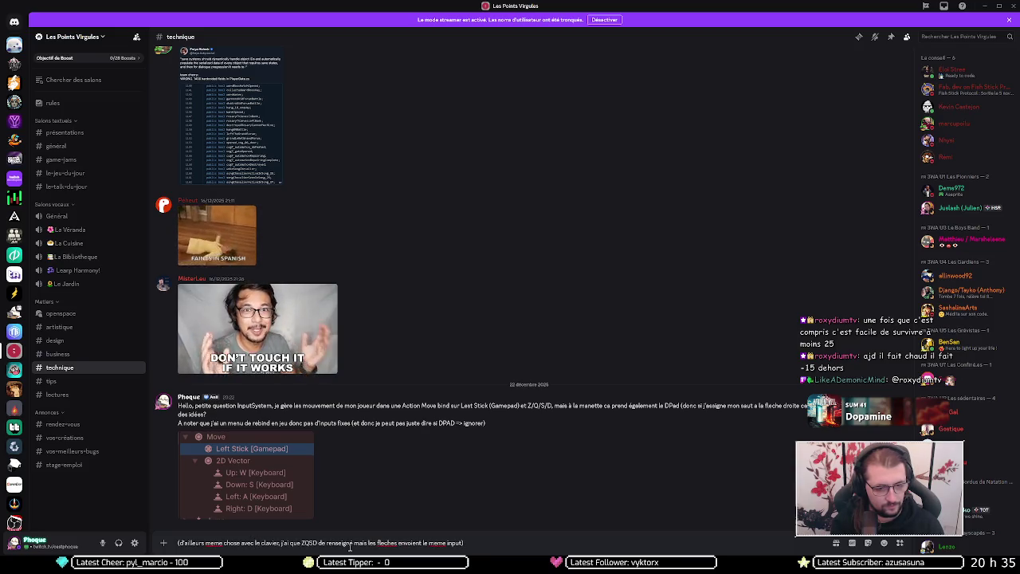
{"action": "key", "text": "Return"}
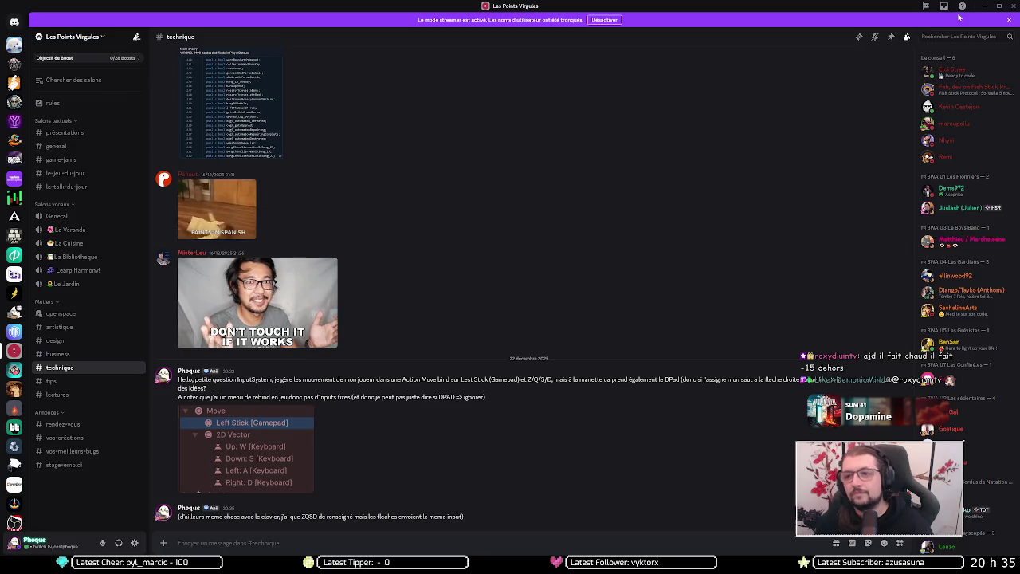
{"action": "key", "text": "alt+Tab"}
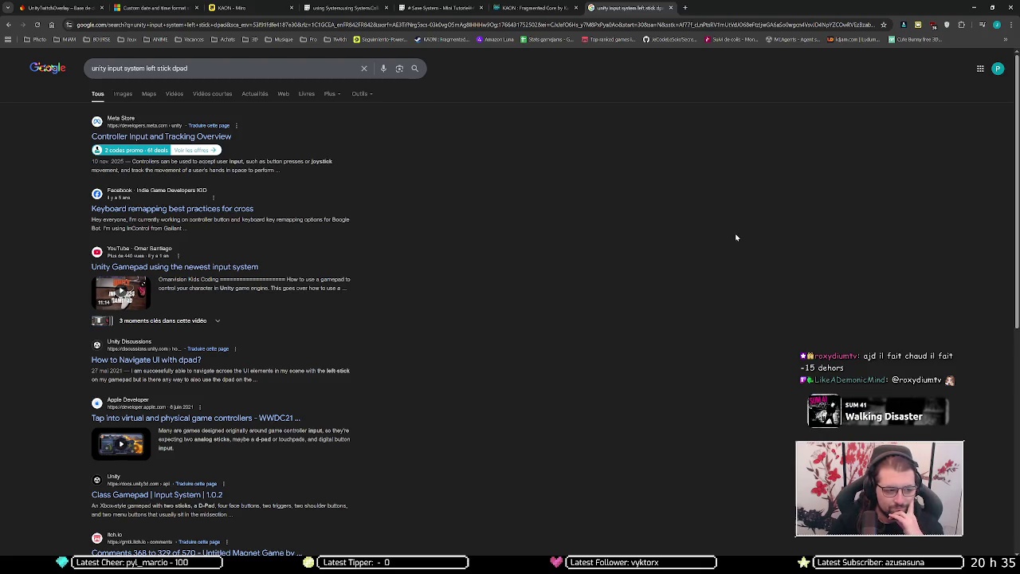
Step: Look through the left stick dpad results, select 'left stick dpad' in the query, and return to Unity
{"action": "scroll", "coordinate": [386, 486], "scroll_direction": "down", "scroll_amount": 2}
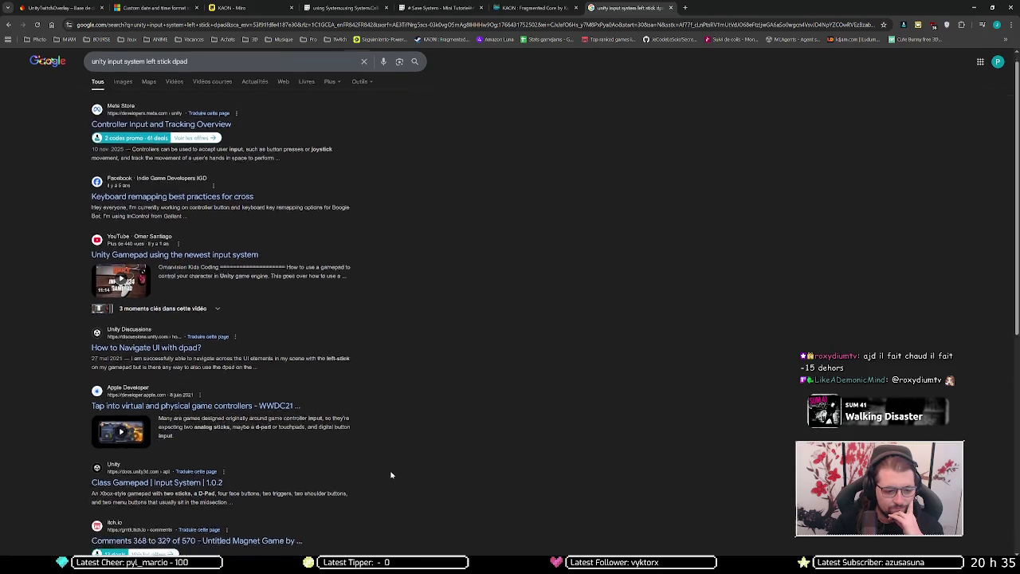
{"action": "scroll", "coordinate": [404, 420], "scroll_direction": "down", "scroll_amount": 2}
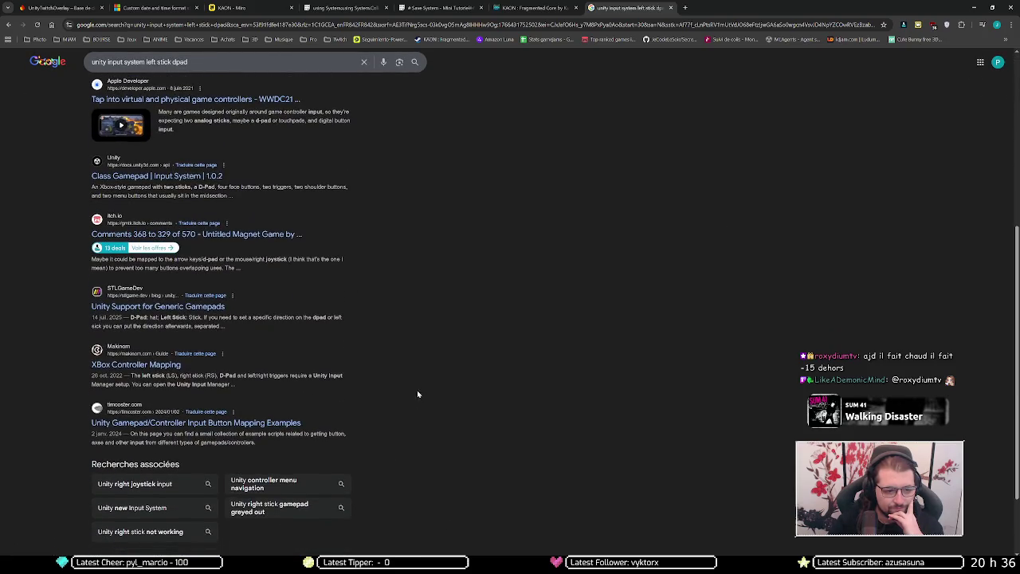
{"action": "scroll", "coordinate": [425, 360], "scroll_direction": "down", "scroll_amount": 1}
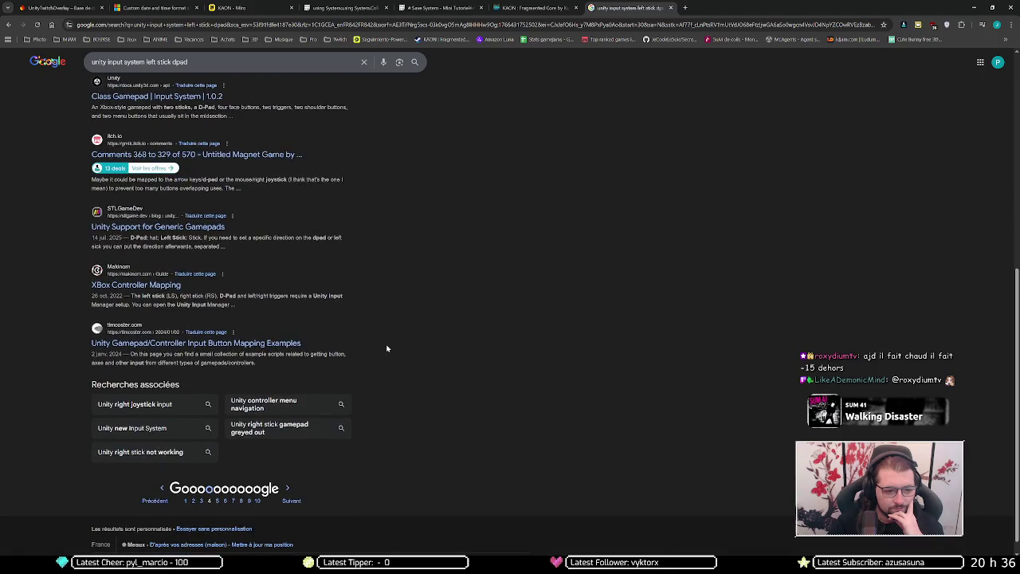
{"action": "scroll", "coordinate": [390, 347], "scroll_direction": "up", "scroll_amount": 5}
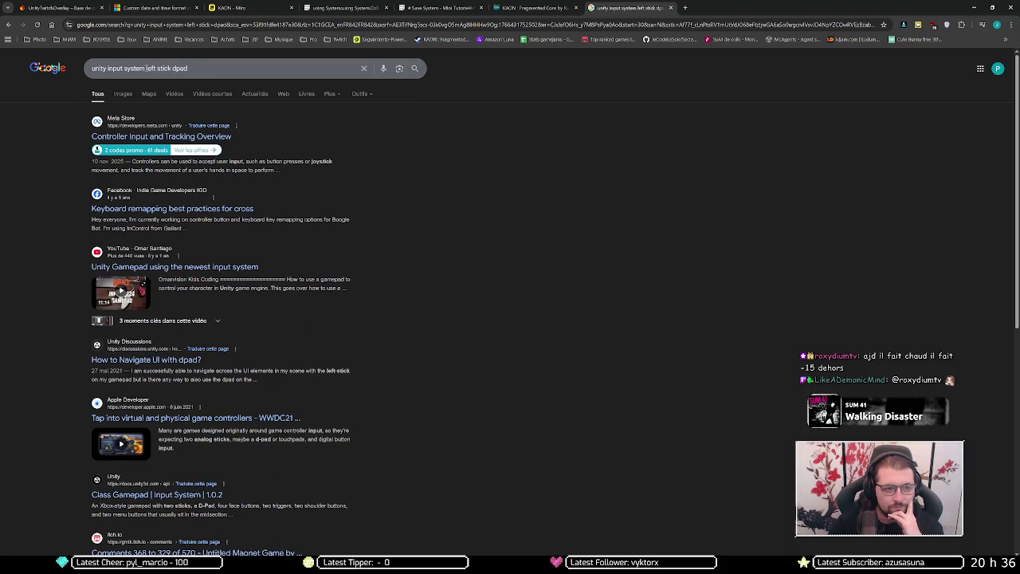
{"action": "left_click_drag", "start_coordinate": [147, 68], "coordinate": [262, 56]}
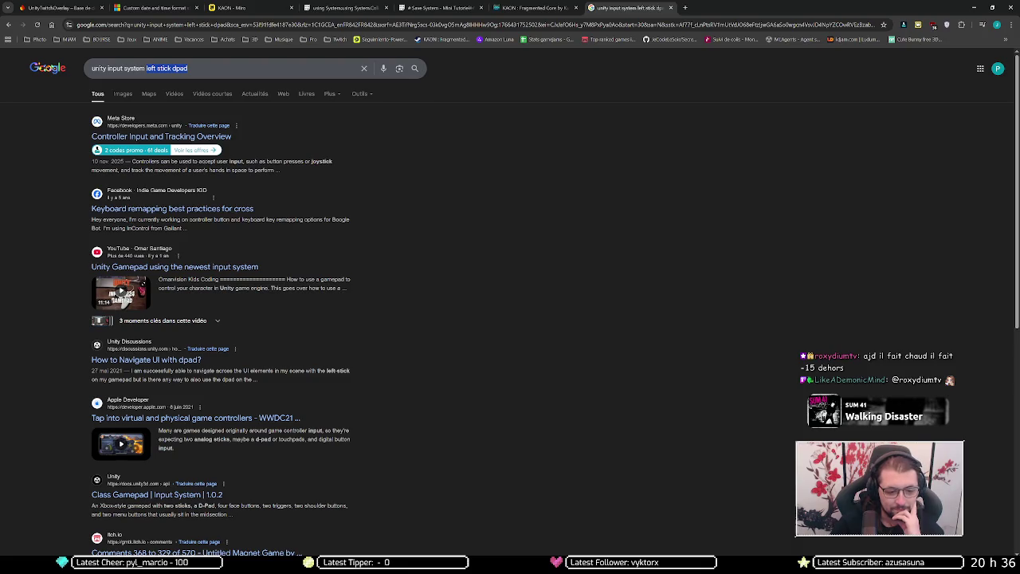
{"action": "key", "text": "alt+Tab"}
Step: Open Project Settings > Input System Package, expand the Player map's Move bindings, and stop play mode
{"action": "left_click", "coordinate": [19, 304]}
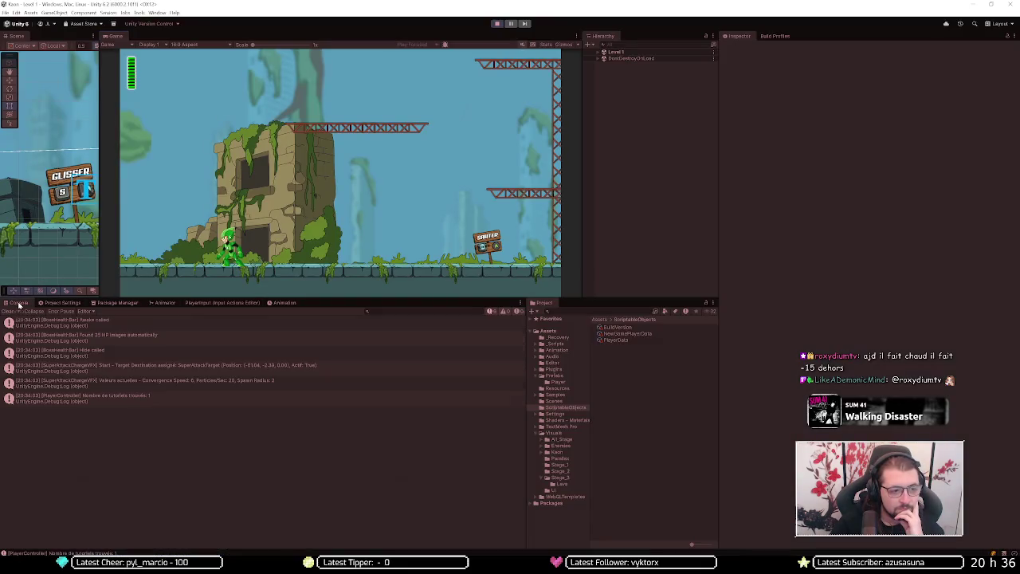
{"action": "left_click", "coordinate": [65, 304]}
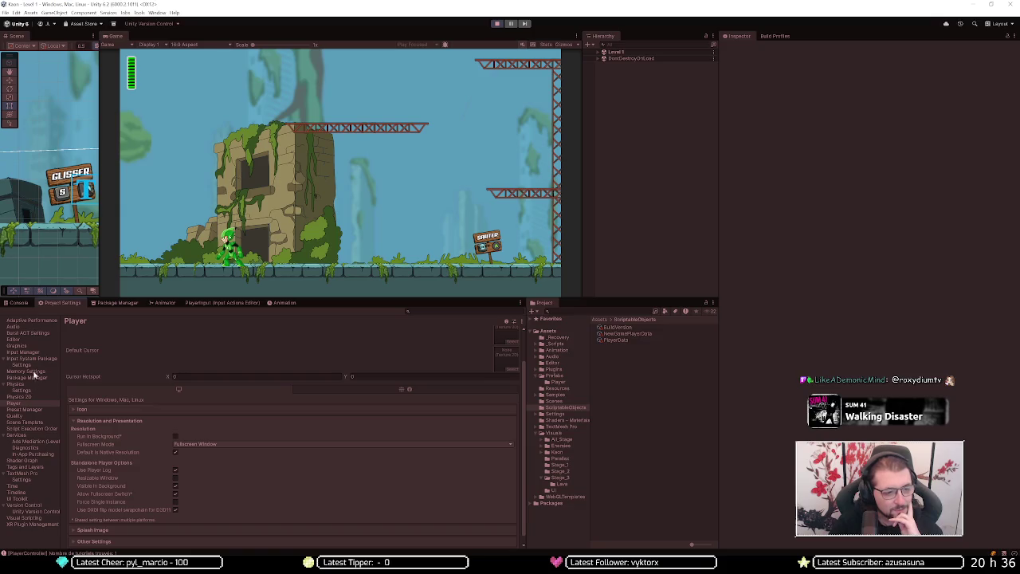
{"action": "left_click", "coordinate": [40, 359]}
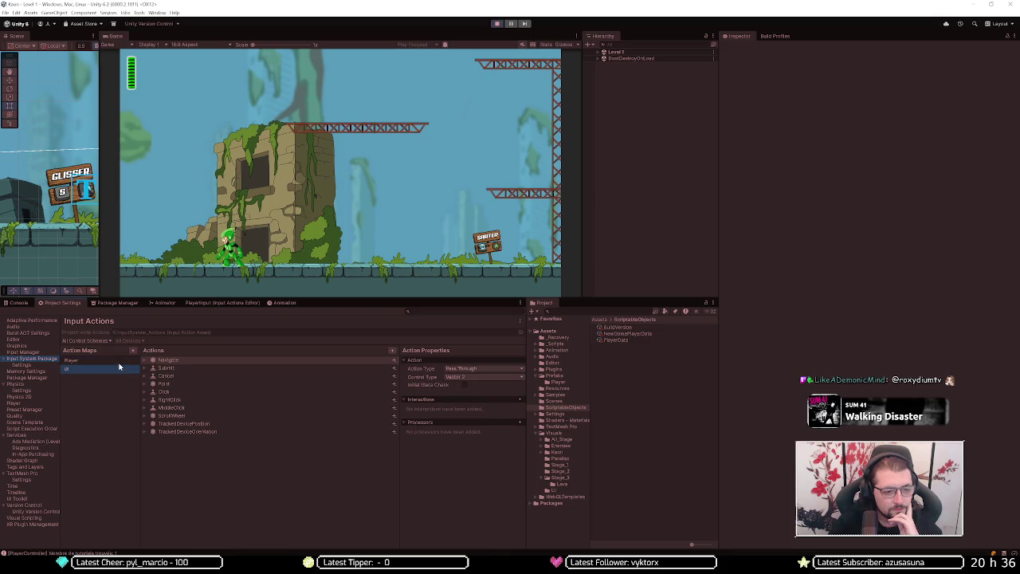
{"action": "left_click", "coordinate": [124, 362]}
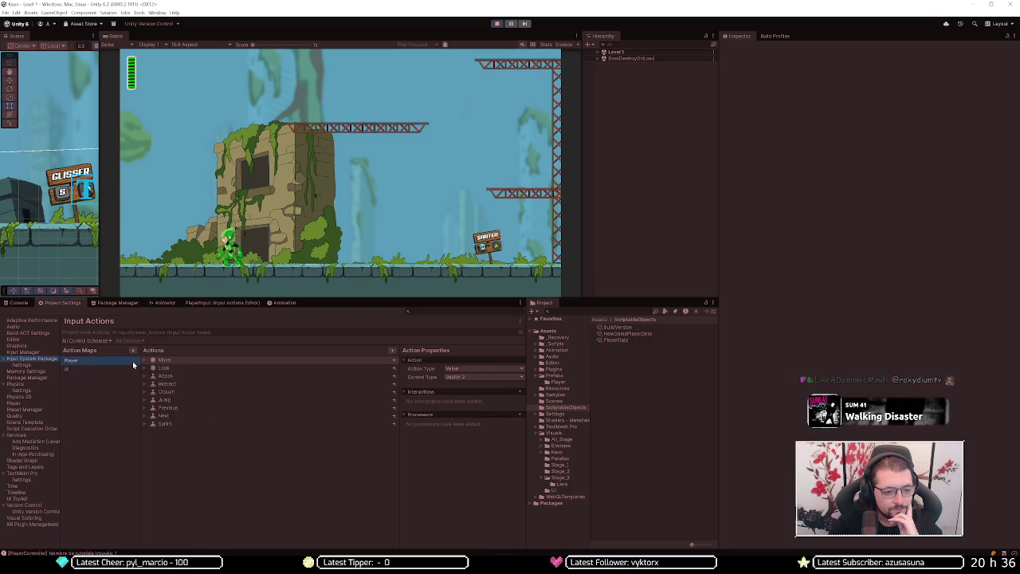
{"action": "left_click", "coordinate": [146, 362]}
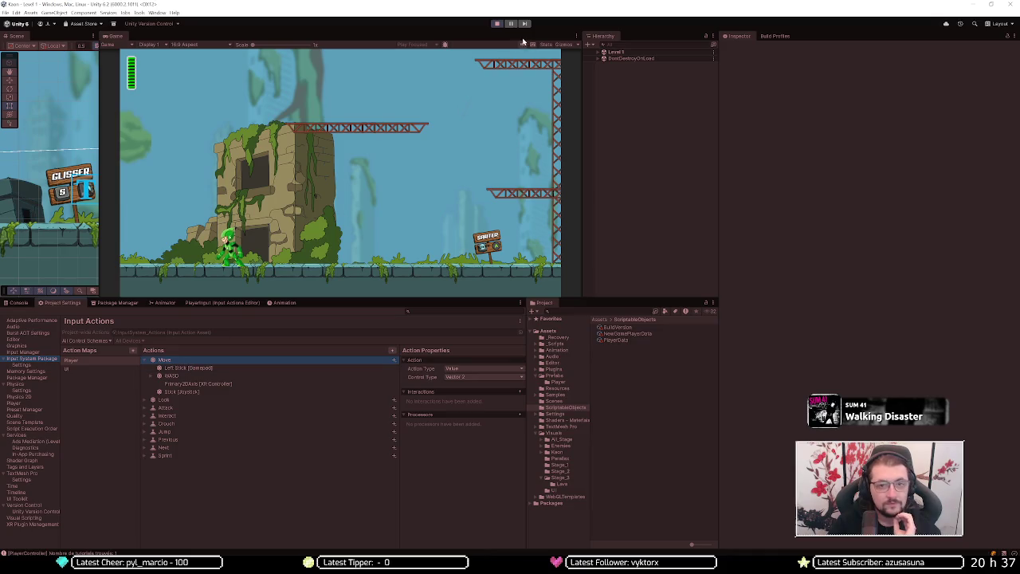
{"action": "left_click", "coordinate": [497, 23]}
{"action": "left_click", "coordinate": [171, 361]}
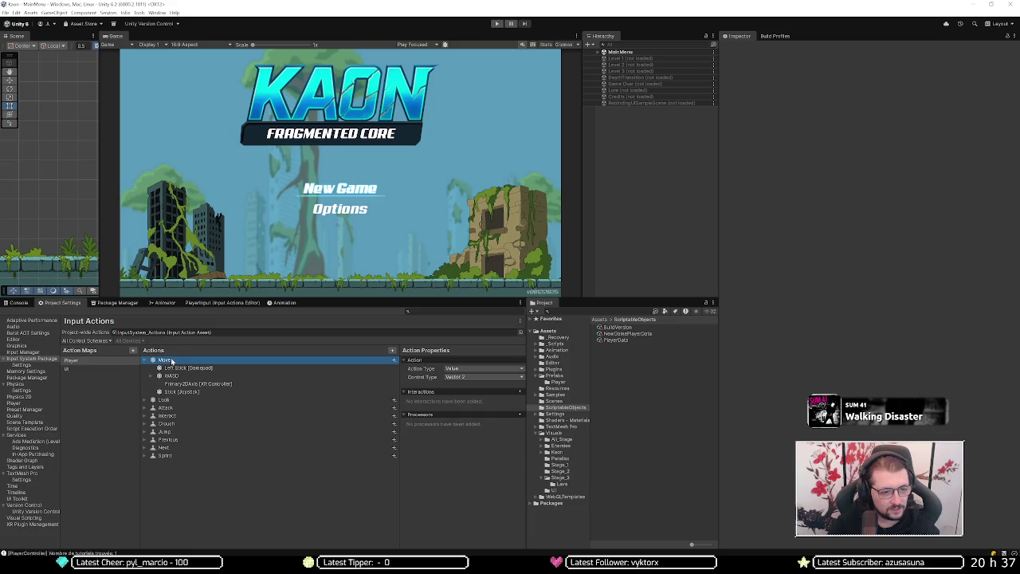
Step: Delete the Player map's actions, from Move, Attack and Interact through Crouch to Sprint
{"action": "double_click", "coordinate": [173, 362]}
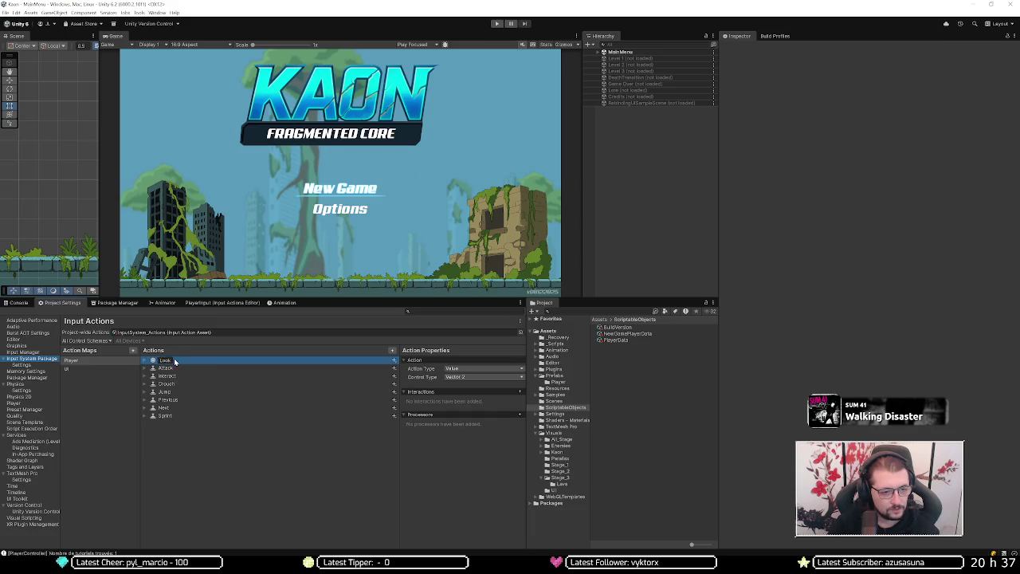
{"action": "key", "text": "Delete"}
{"action": "key", "text": "Delete"}
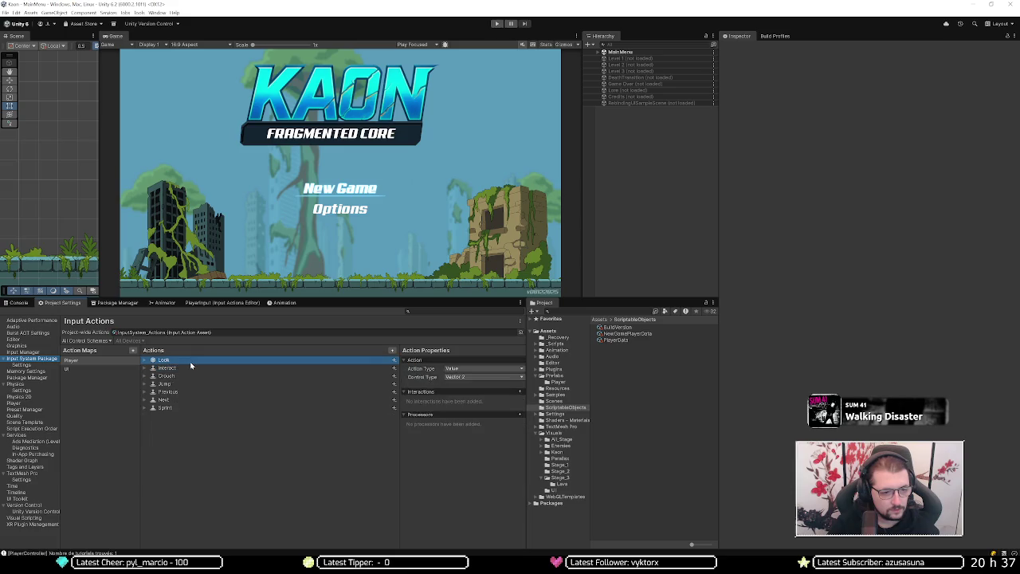
{"action": "key", "text": "BackSpace"}
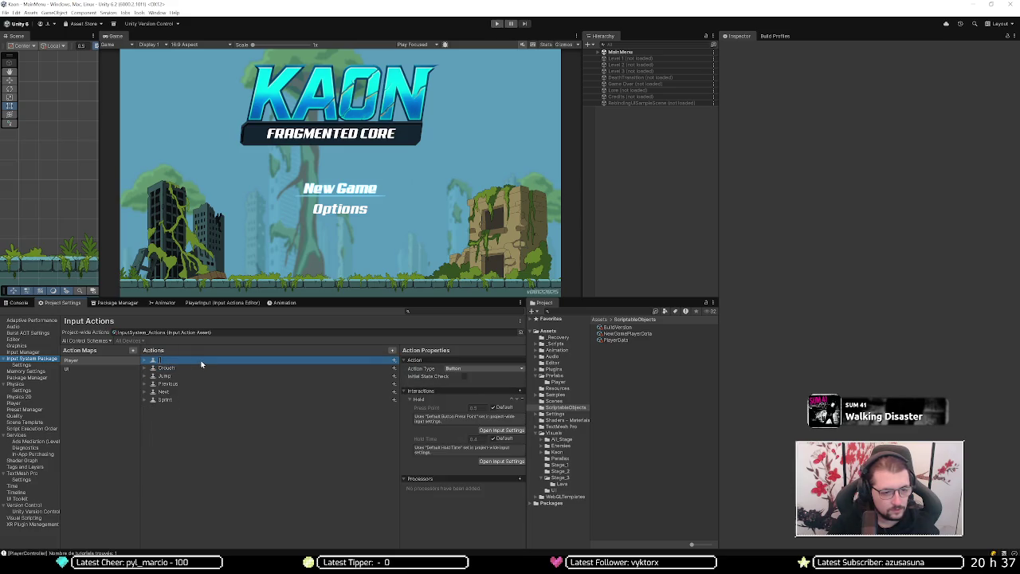
{"action": "key", "text": "Escape"}
{"action": "key", "text": "Delete"}
{"action": "key", "text": "Delete"}
{"action": "key", "text": "Delete"}
{"action": "key", "text": "Delete"}
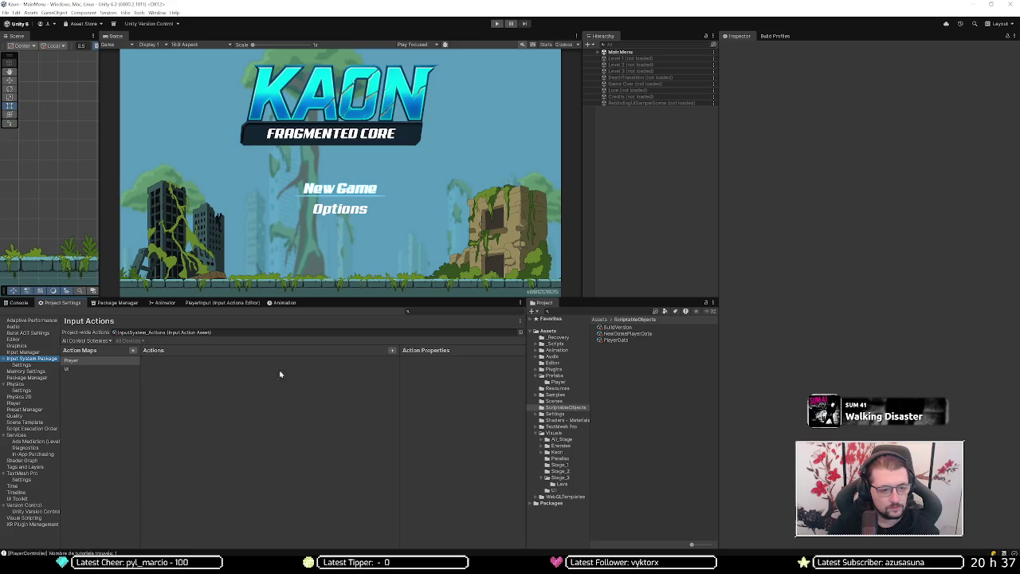
Step: Review the project-wide input actions under Input System Package and enter Play mode in Level 1
{"action": "left_click", "coordinate": [34, 364]}
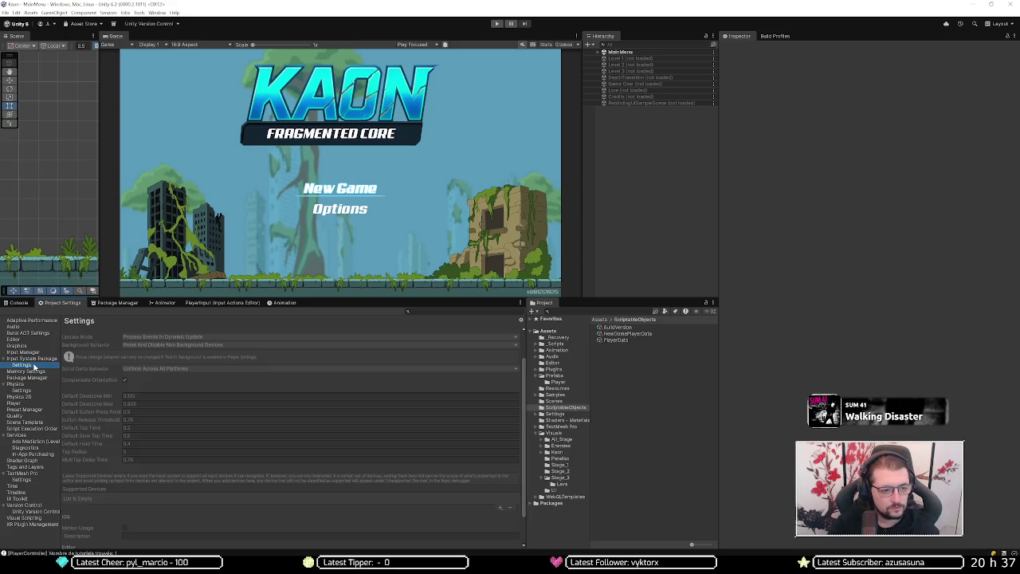
{"action": "scroll", "coordinate": [152, 381], "scroll_direction": "down", "scroll_amount": 2}
{"action": "scroll", "coordinate": [150, 382], "scroll_direction": "up", "scroll_amount": 2}
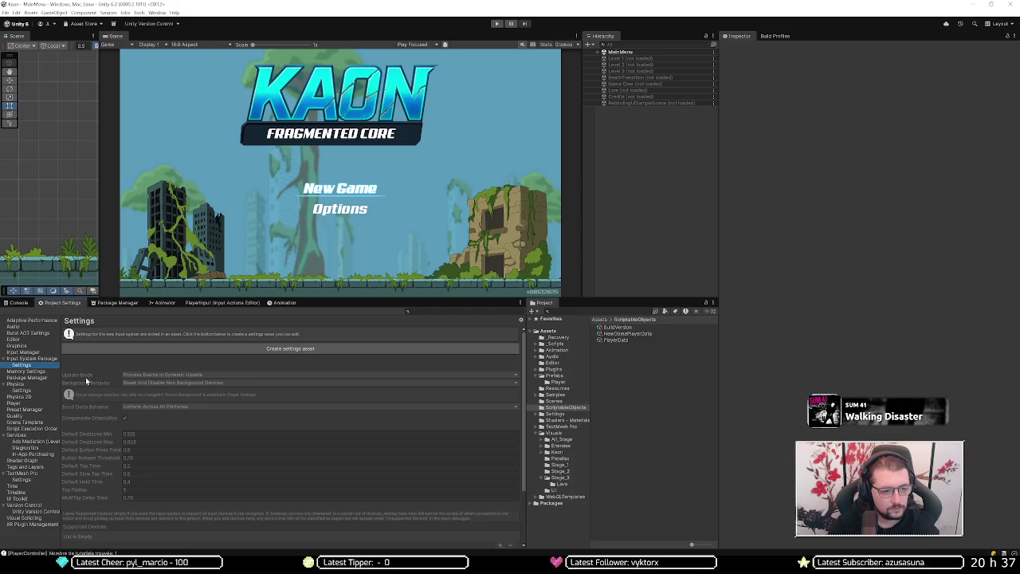
{"action": "left_click", "coordinate": [33, 360]}
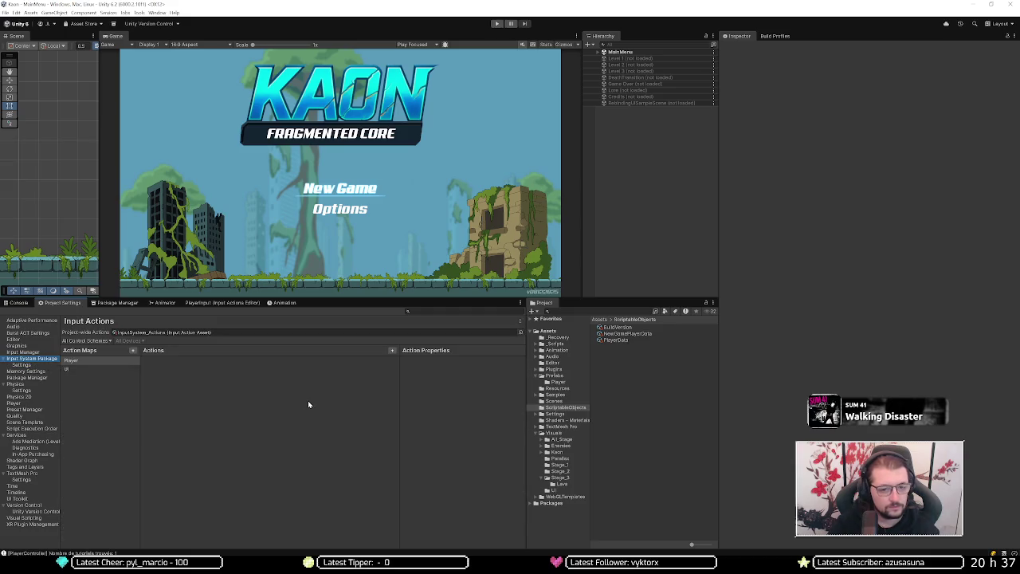
{"action": "left_click", "coordinate": [497, 25]}
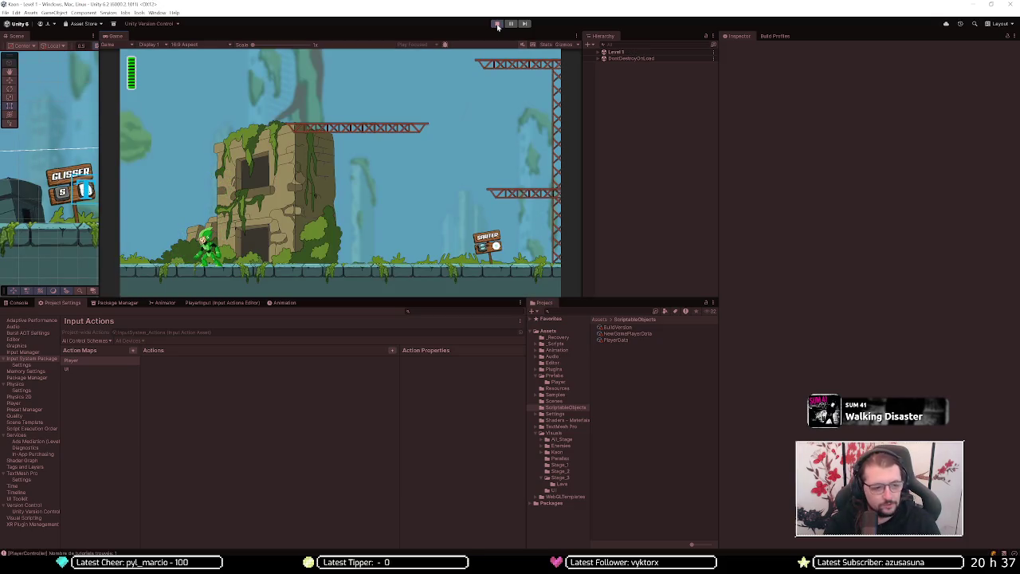
Step: Stop play mode, check the control schemes list and UI action map, then return to Input System settings
{"action": "left_click", "coordinate": [496, 24]}
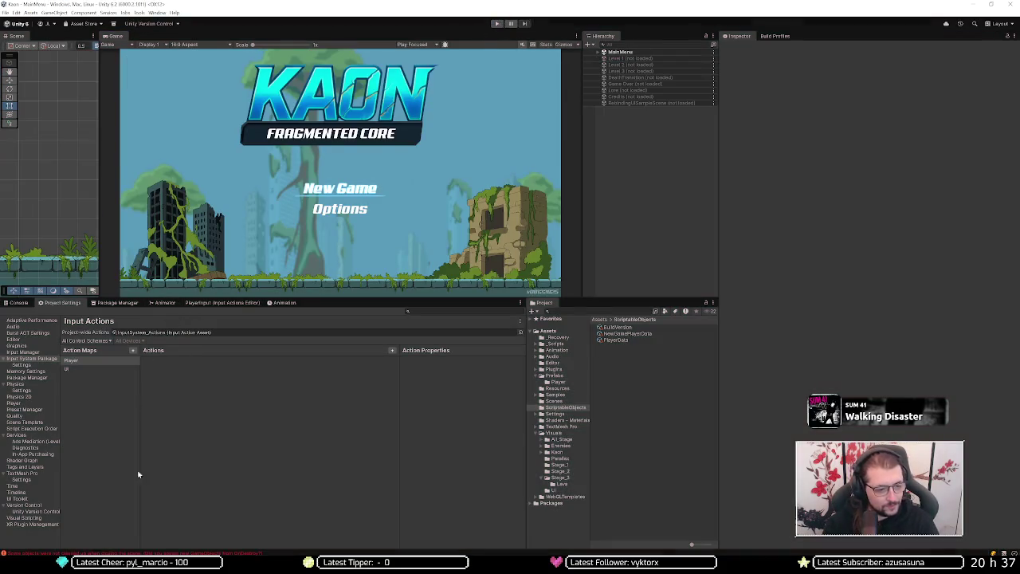
{"action": "left_click", "coordinate": [94, 340]}
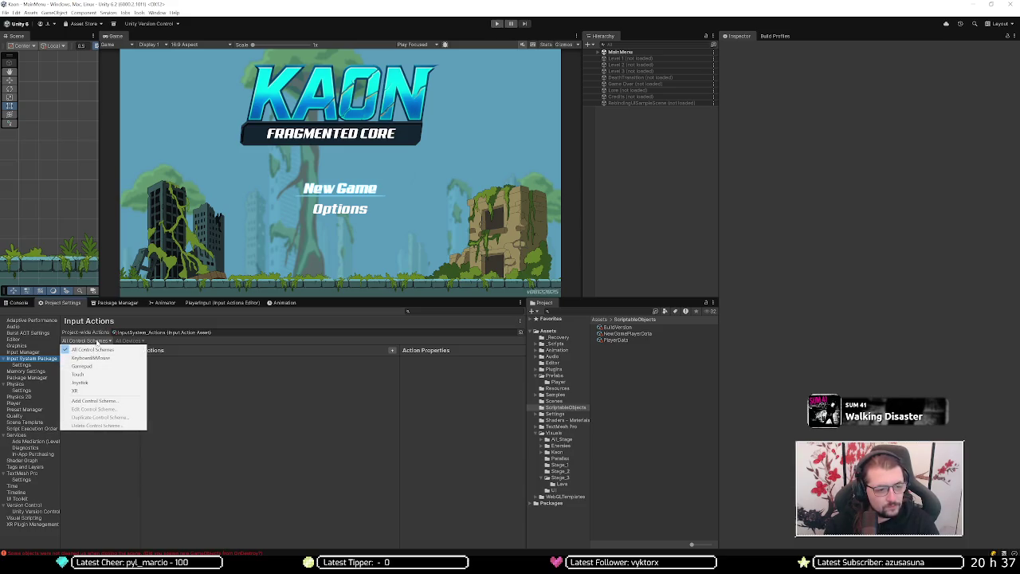
{"action": "left_click", "coordinate": [106, 325]}
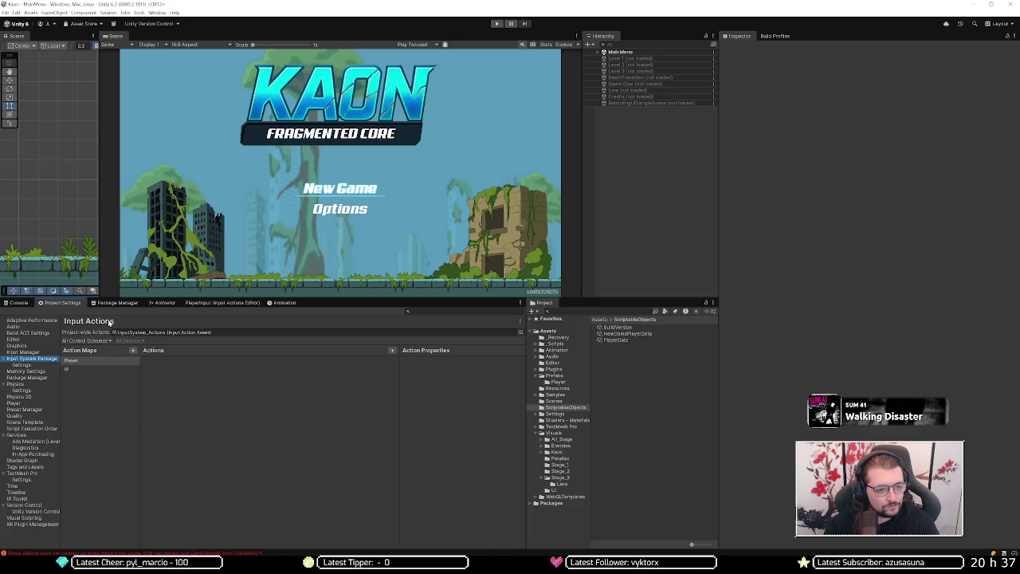
{"action": "left_click", "coordinate": [69, 369]}
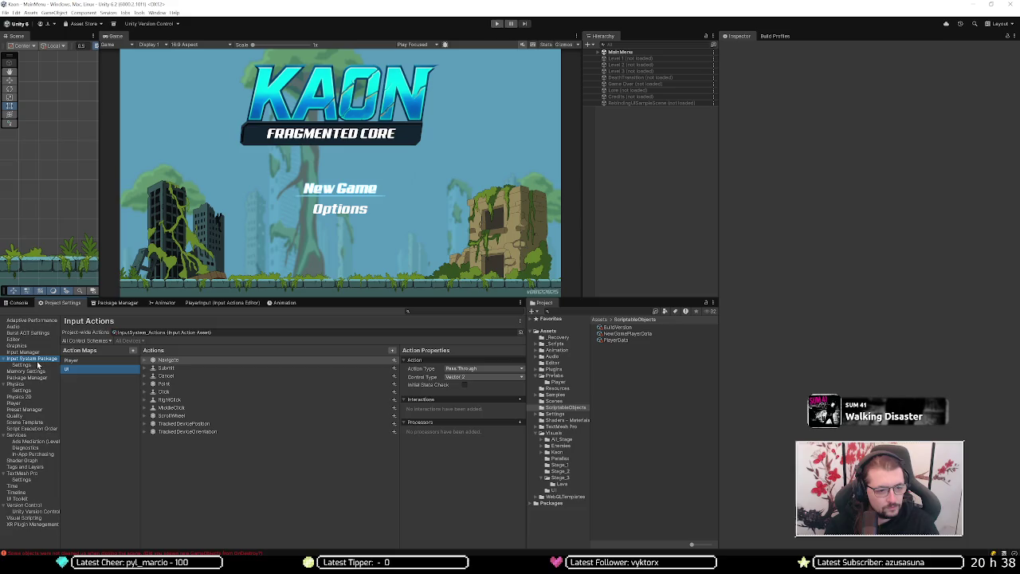
{"action": "left_click", "coordinate": [33, 365]}
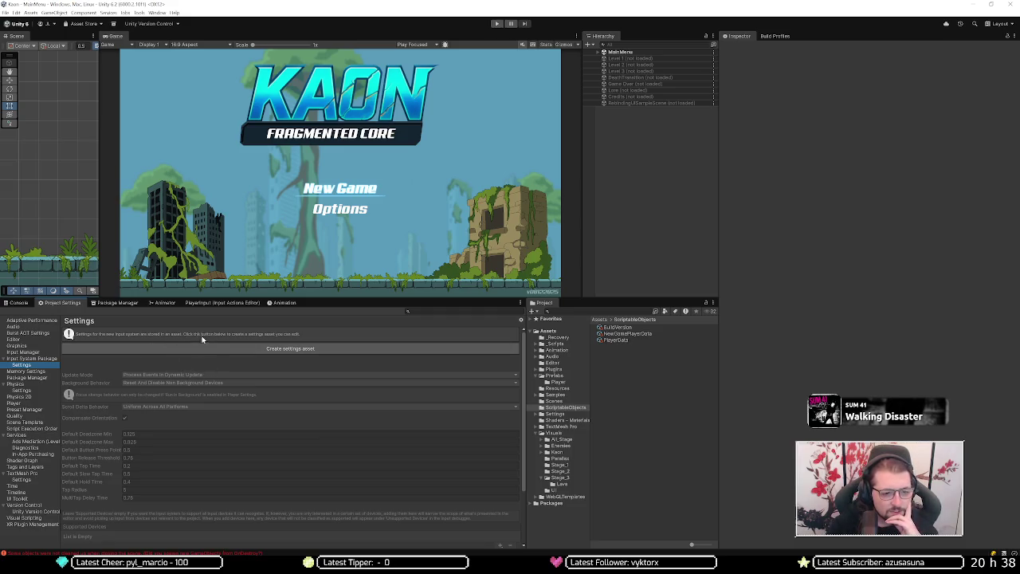
Step: Create the InputSystem.inputsettings asset, review its settings, then move to the Adaptive Performance page
{"action": "left_click", "coordinate": [223, 348]}
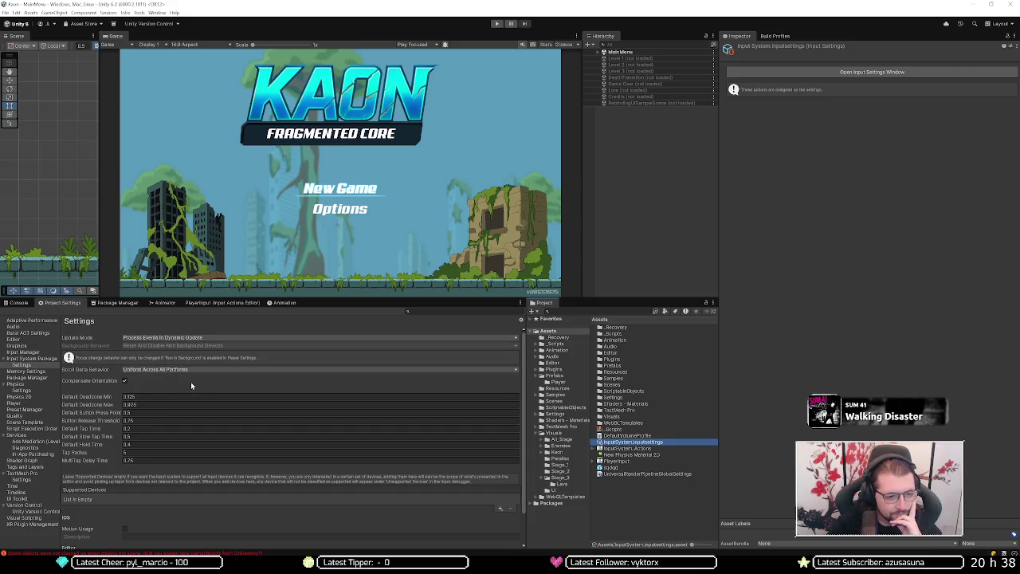
{"action": "scroll", "coordinate": [97, 392], "scroll_direction": "down", "scroll_amount": 1}
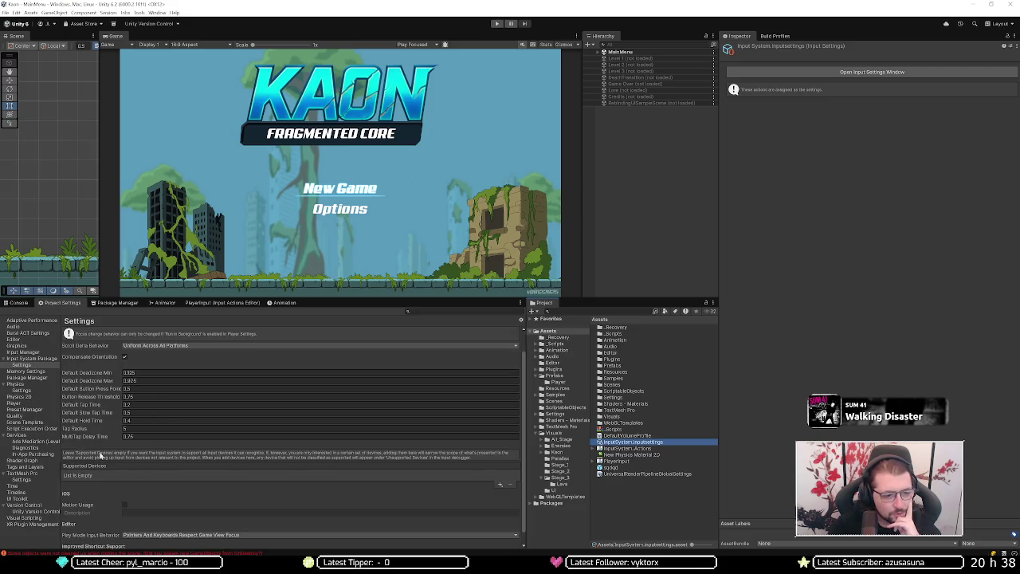
{"action": "scroll", "coordinate": [101, 456], "scroll_direction": "down", "scroll_amount": 1}
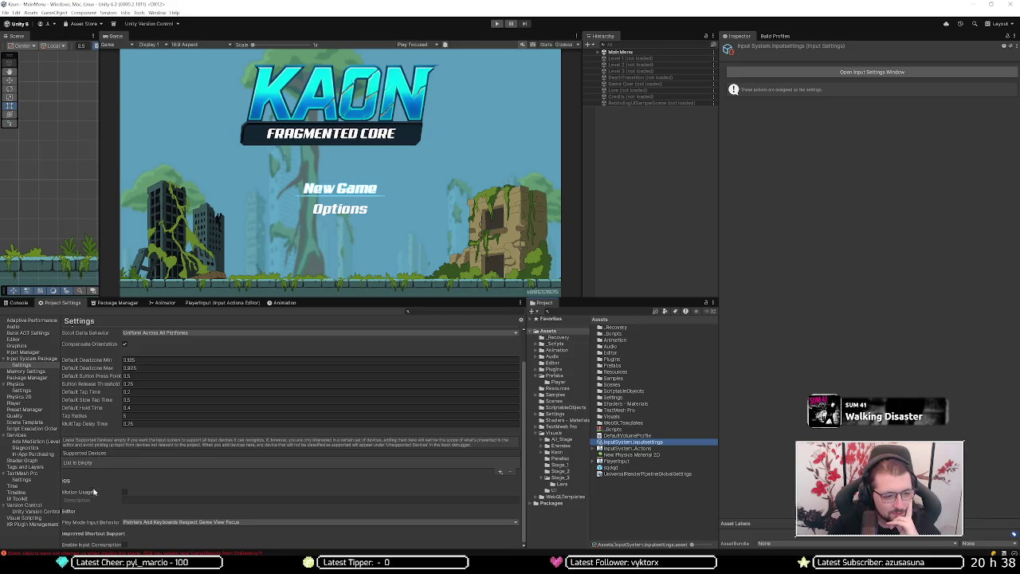
{"action": "mouse_move", "coordinate": [97, 524]}
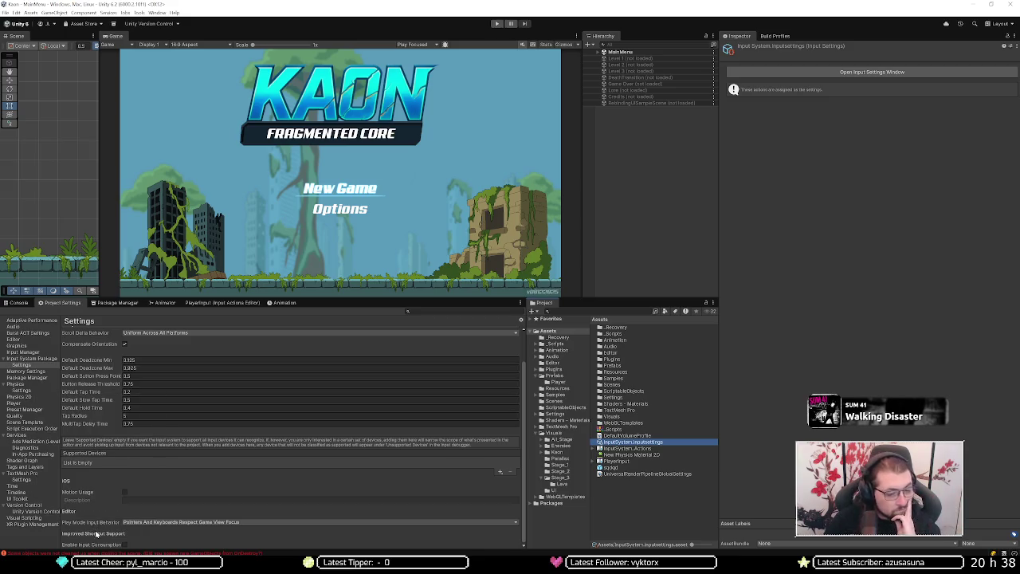
{"action": "scroll", "coordinate": [110, 487], "scroll_direction": "up", "scroll_amount": 2}
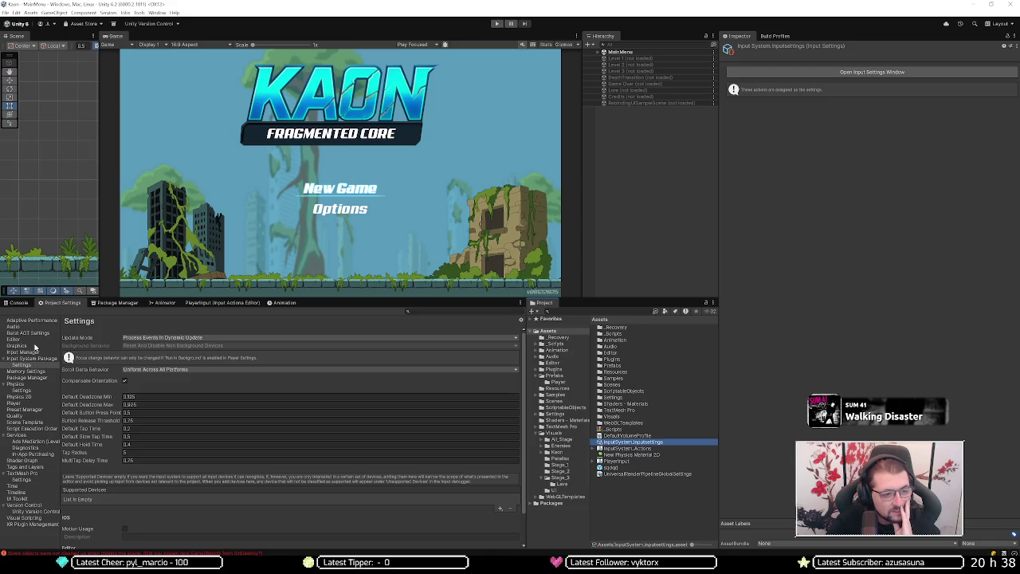
{"action": "left_click", "coordinate": [36, 321]}
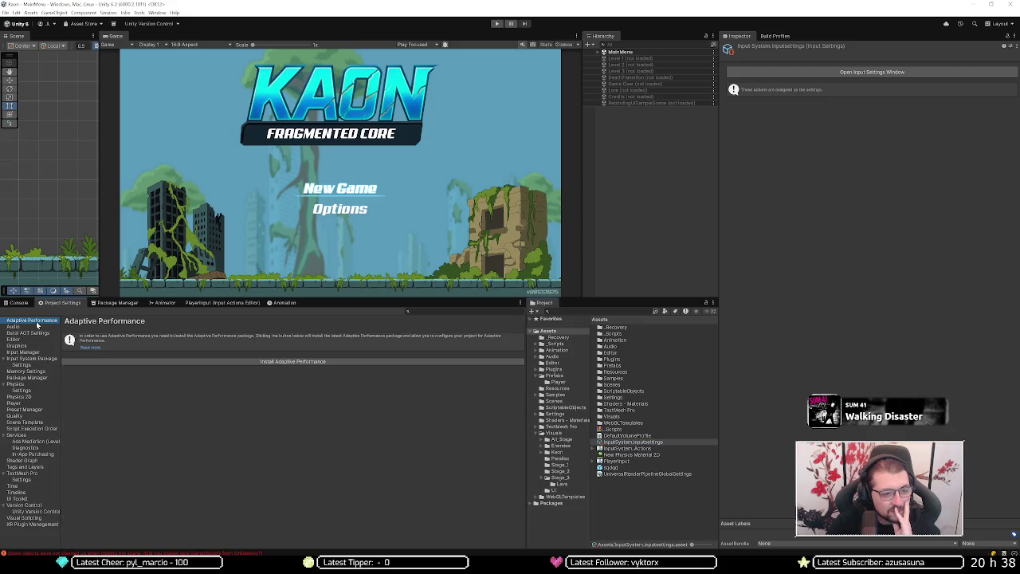
Step: Pass through Burst AOT Settings to the Editor page and scroll its asset pipeline and play mode options
{"action": "left_click", "coordinate": [32, 333]}
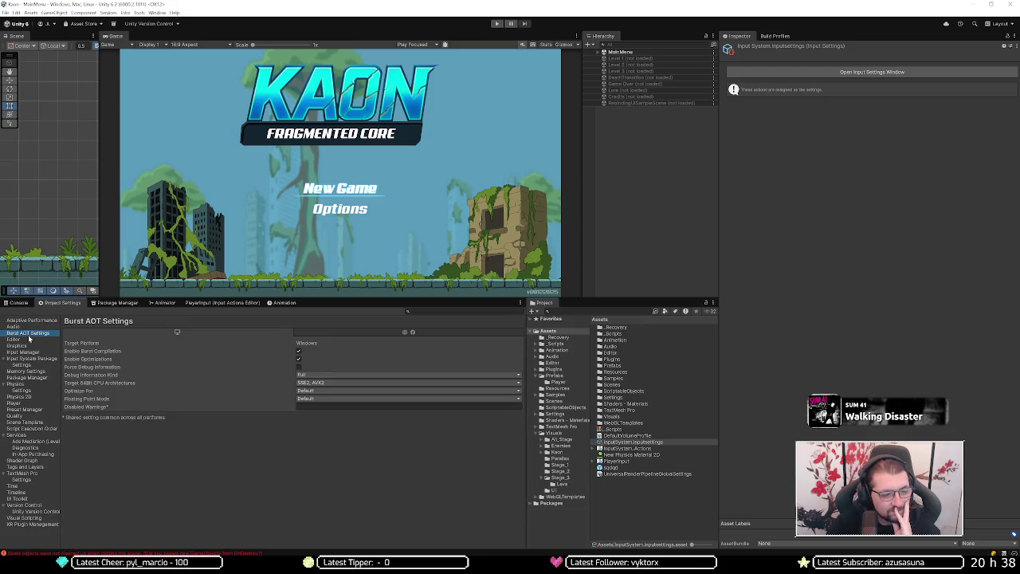
{"action": "left_click", "coordinate": [29, 340]}
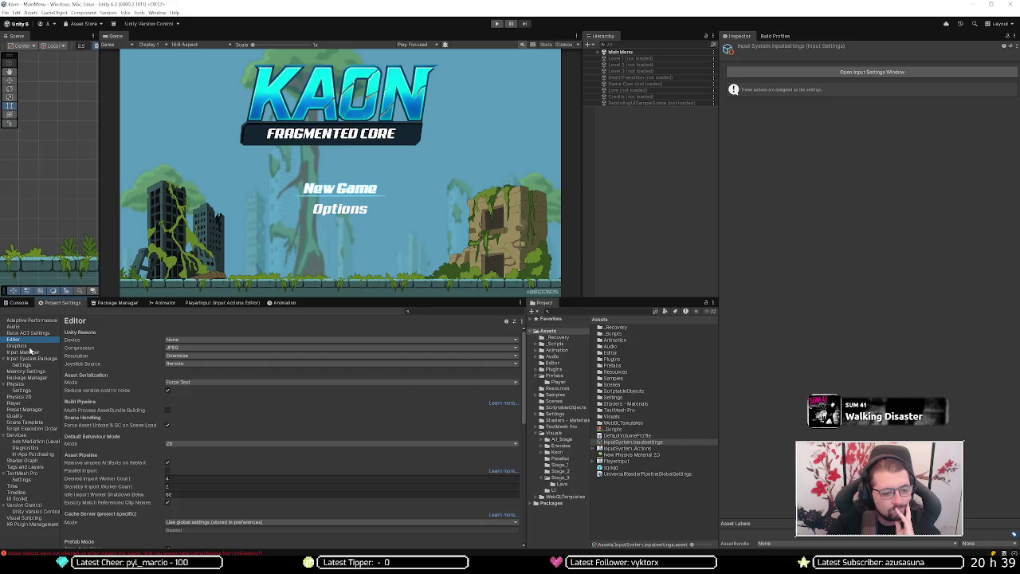
{"action": "scroll", "coordinate": [122, 451], "scroll_direction": "down", "scroll_amount": 5}
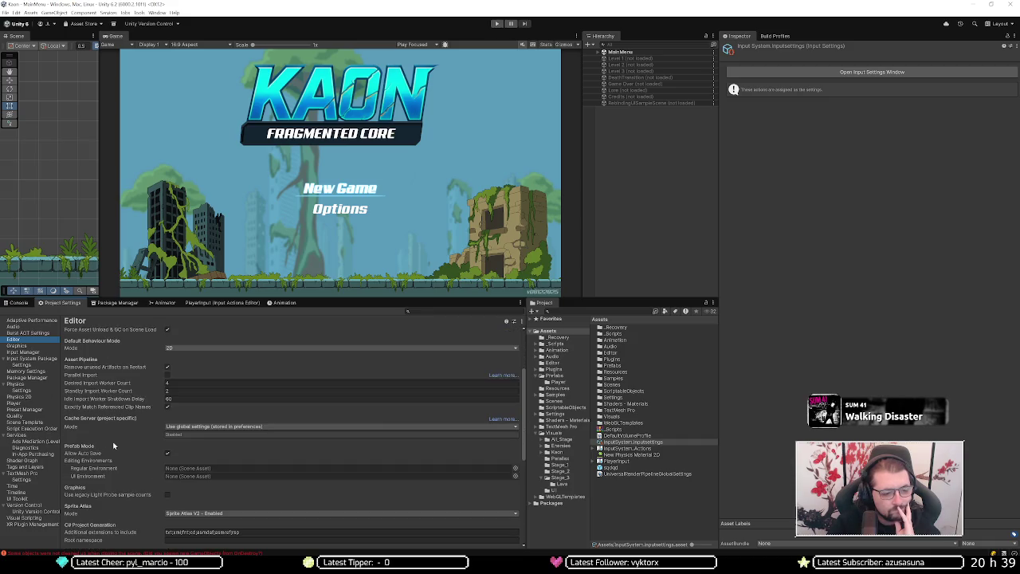
{"action": "scroll", "coordinate": [114, 447], "scroll_direction": "up", "scroll_amount": 1}
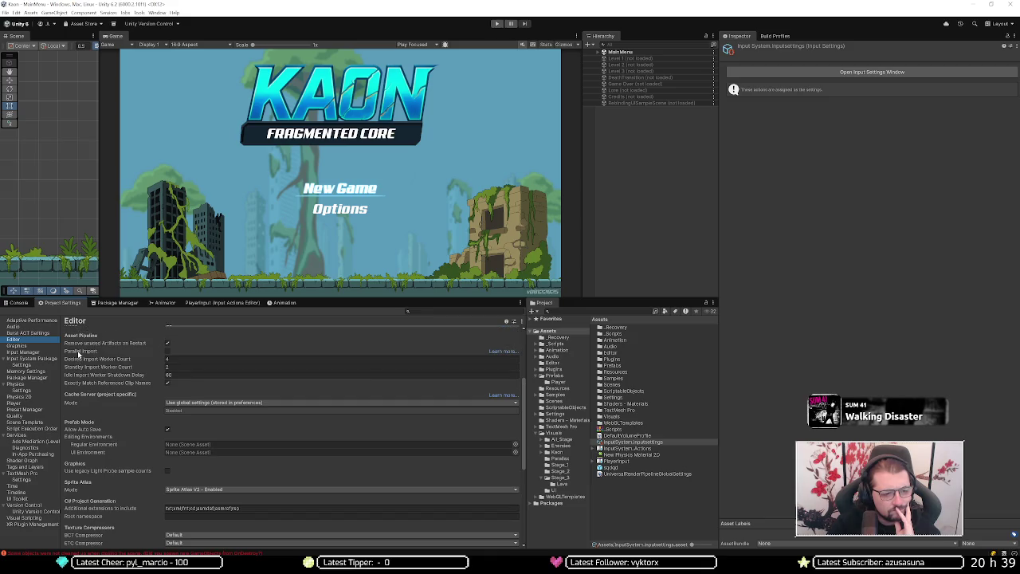
{"action": "mouse_move", "coordinate": [79, 352]}
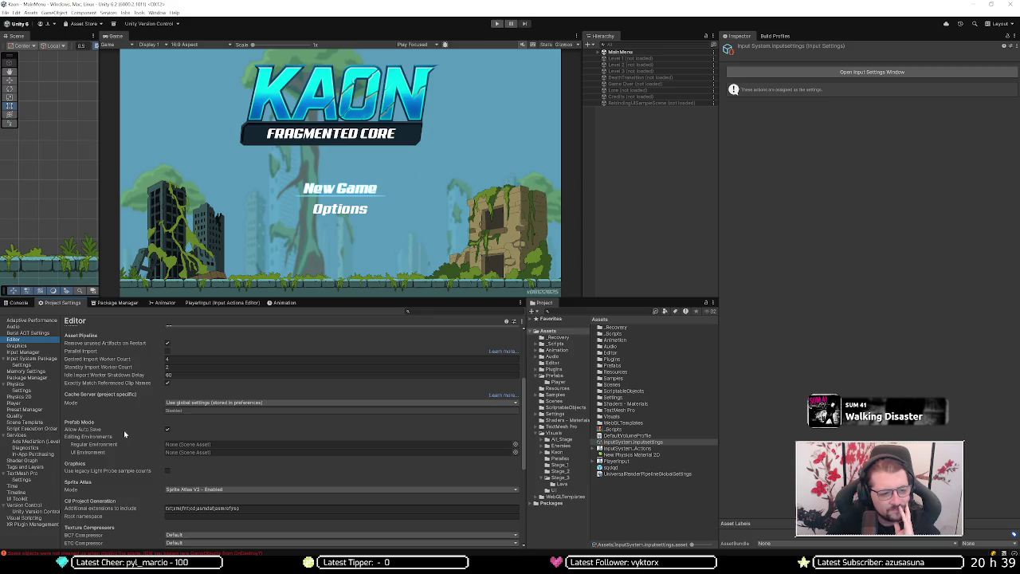
{"action": "mouse_move", "coordinate": [123, 428]}
{"action": "scroll", "coordinate": [123, 413], "scroll_direction": "down", "scroll_amount": 3}
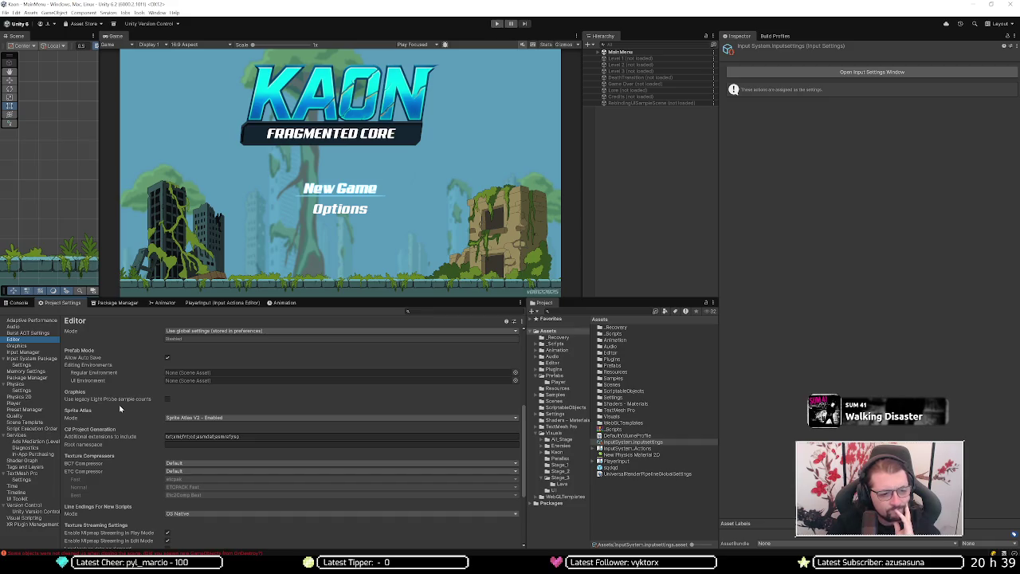
{"action": "scroll", "coordinate": [118, 405], "scroll_direction": "down", "scroll_amount": 3}
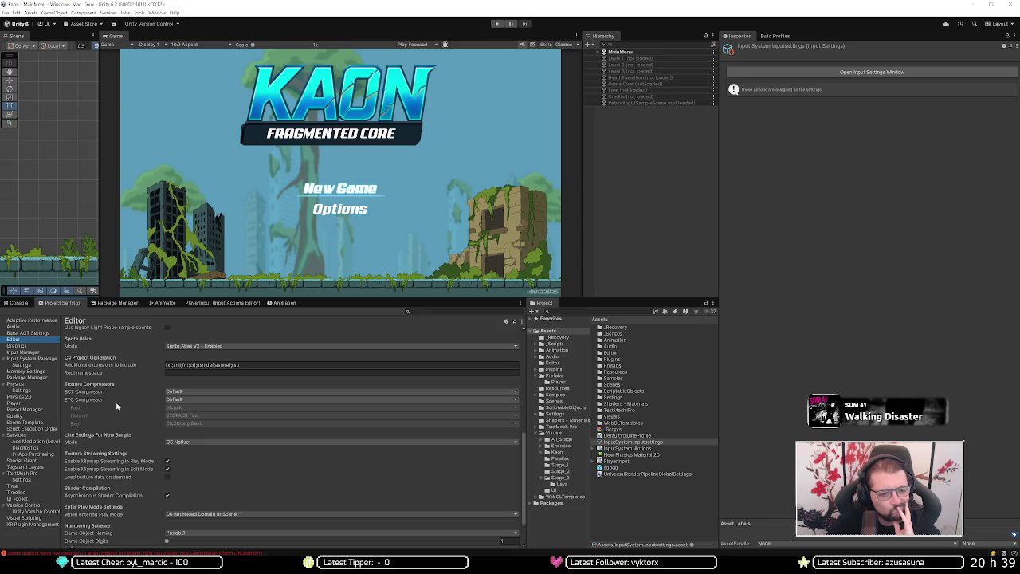
{"action": "scroll", "coordinate": [116, 401], "scroll_direction": "down", "scroll_amount": 2}
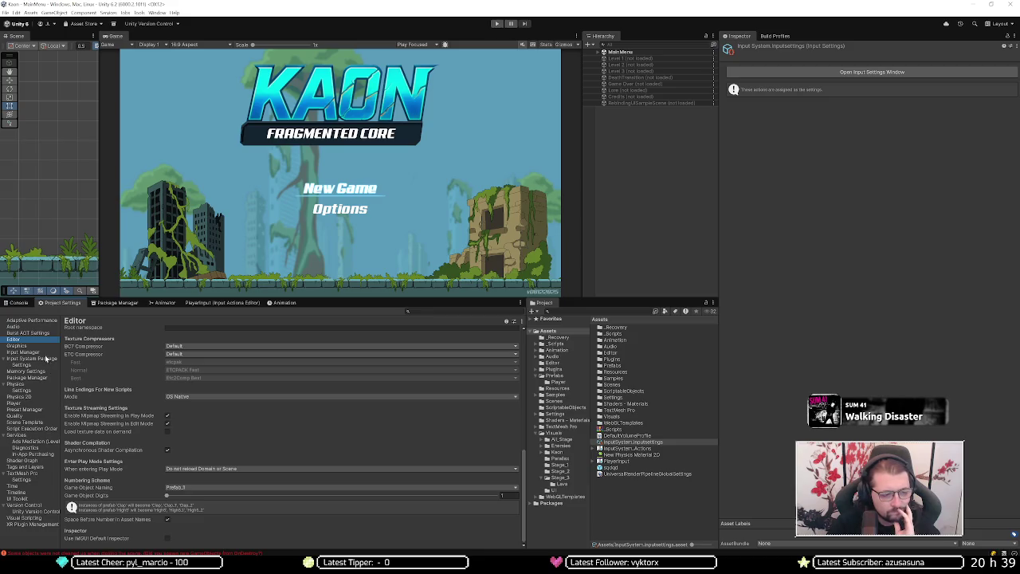
Step: Browse the Graphics, Input Actions, Input System, Memory Settings and Package Manager pages
{"action": "left_click", "coordinate": [33, 346]}
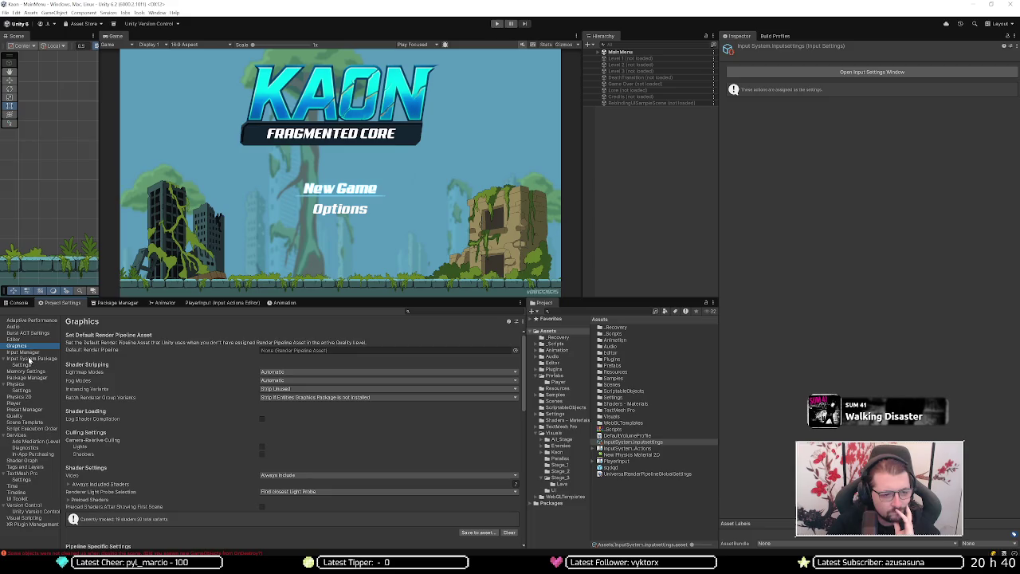
{"action": "scroll", "coordinate": [71, 368], "scroll_direction": "down", "scroll_amount": 5}
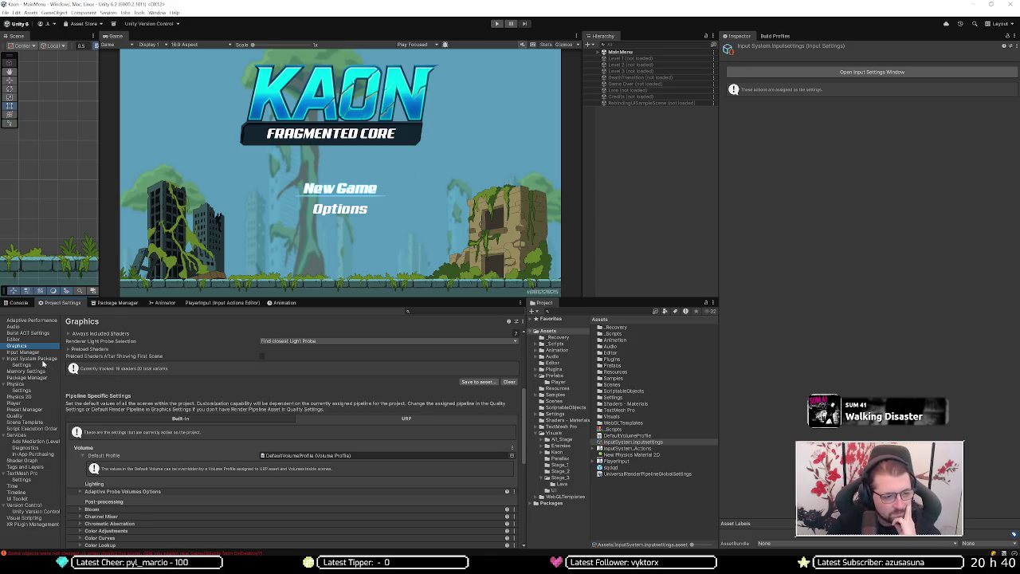
{"action": "left_click", "coordinate": [43, 359]}
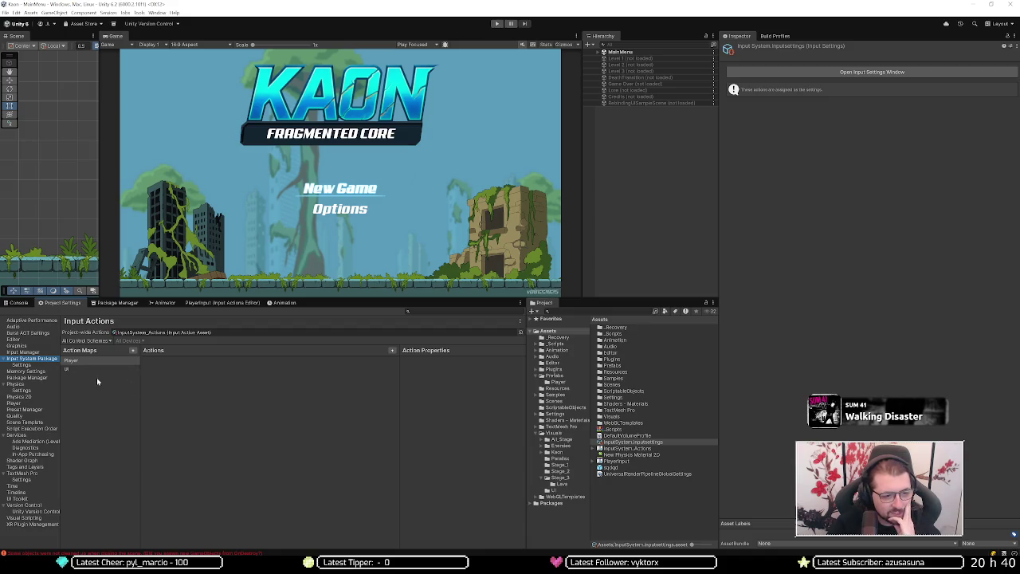
{"action": "left_click", "coordinate": [33, 365]}
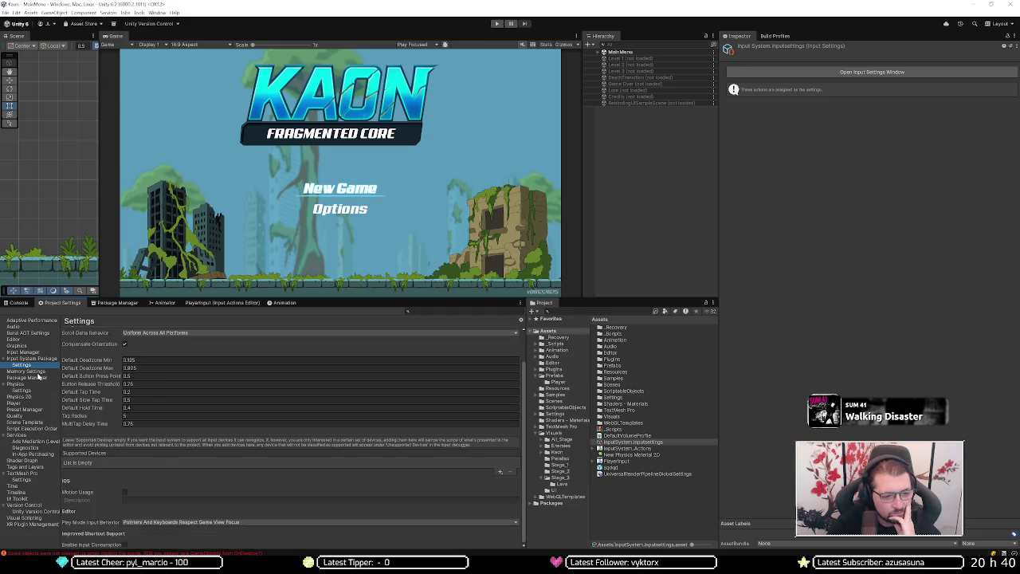
{"action": "left_click", "coordinate": [38, 373]}
{"action": "left_click", "coordinate": [38, 378]}
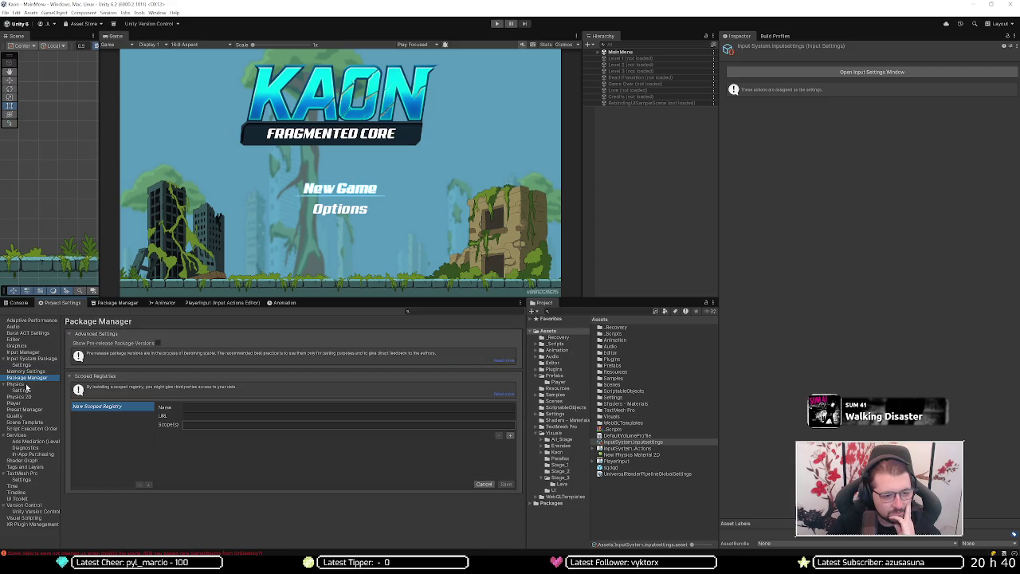
Step: Review the Physics, Physics 2D and Player settings, collapsing Resolution and Presentation
{"action": "left_click", "coordinate": [26, 389]}
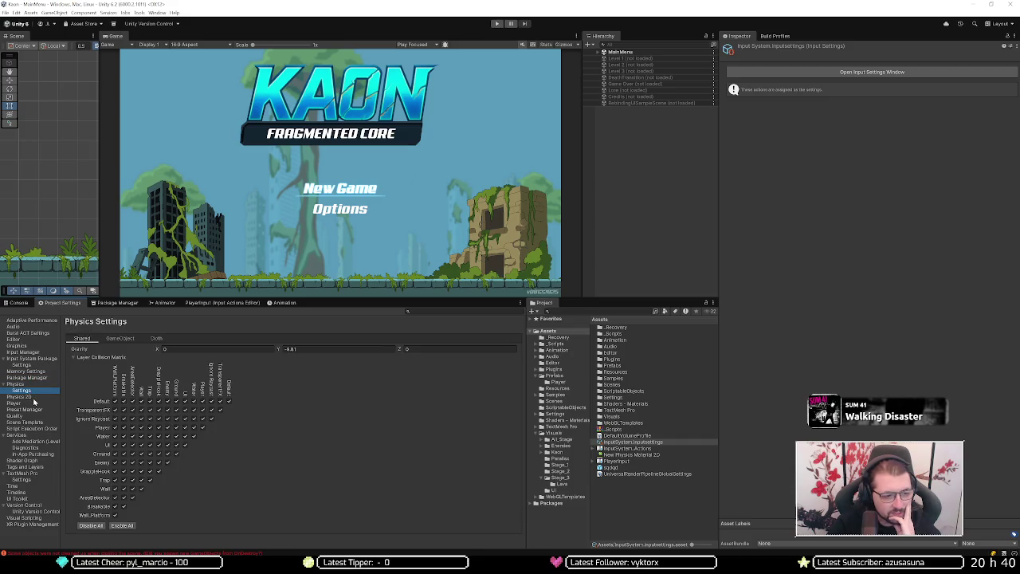
{"action": "left_click", "coordinate": [30, 398]}
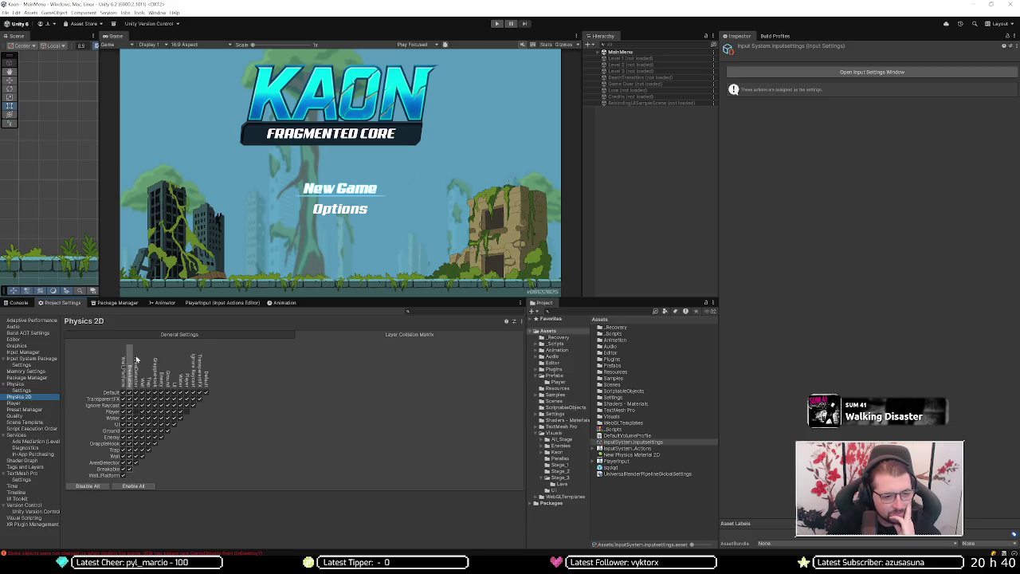
{"action": "left_click", "coordinate": [191, 335]}
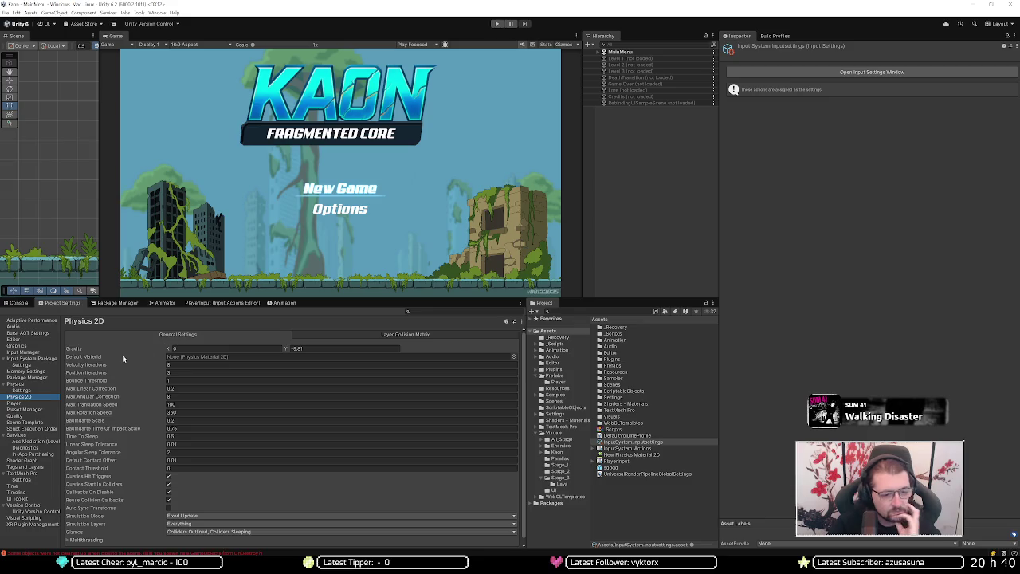
{"action": "scroll", "coordinate": [124, 359], "scroll_direction": "down", "scroll_amount": 1}
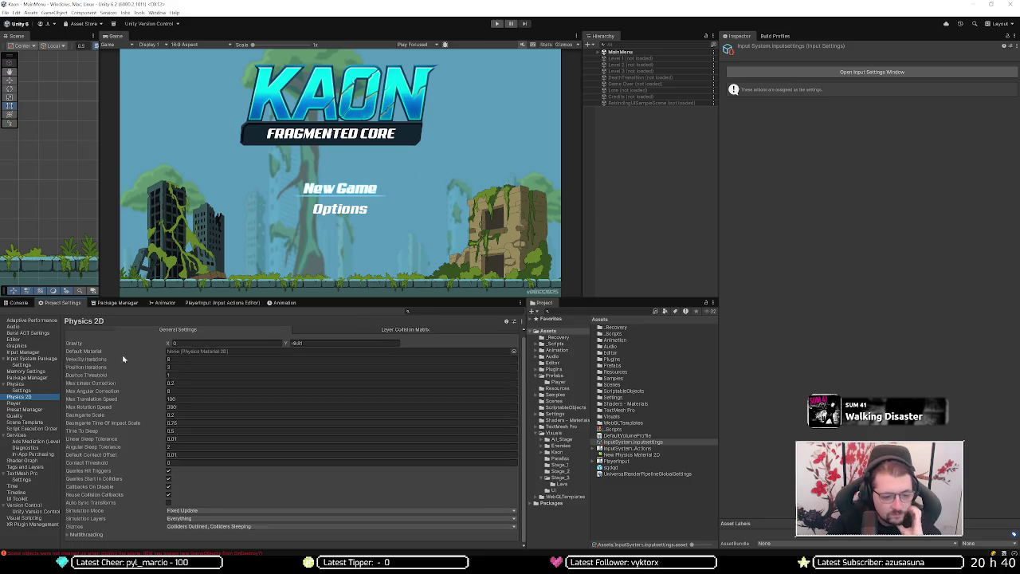
{"action": "left_click", "coordinate": [31, 403]}
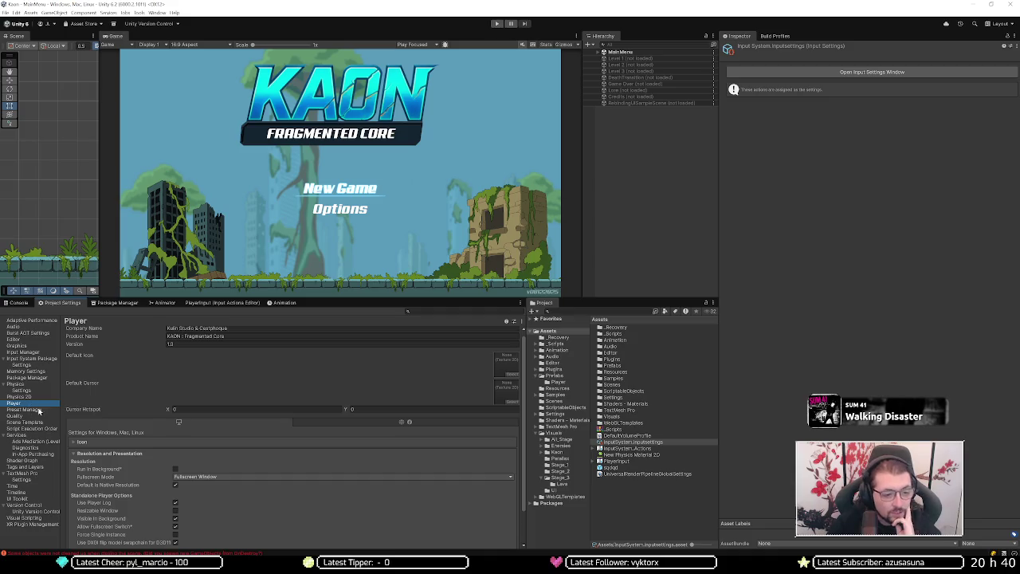
{"action": "scroll", "coordinate": [115, 451], "scroll_direction": "down", "scroll_amount": 2}
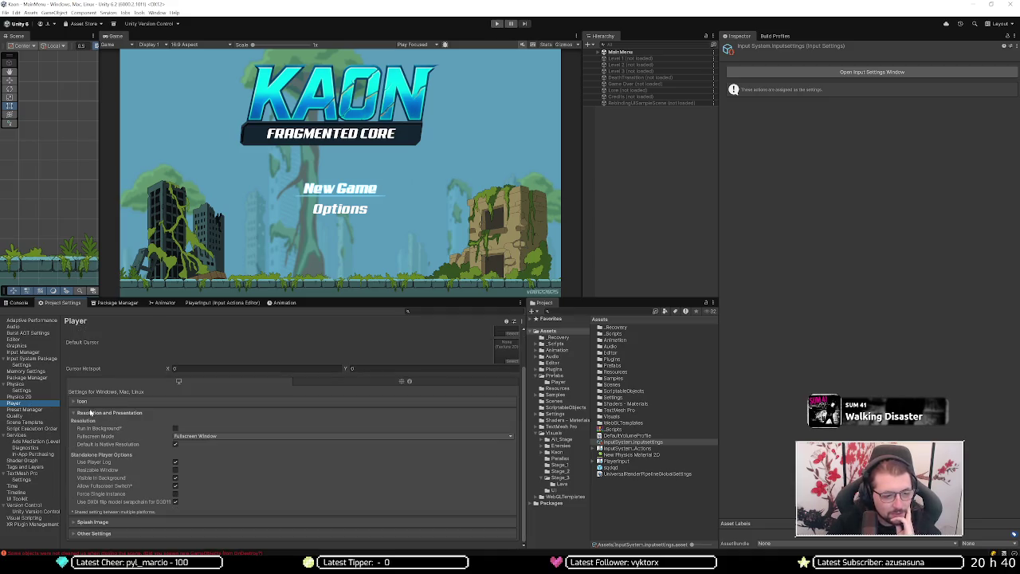
{"action": "left_click", "coordinate": [90, 412]}
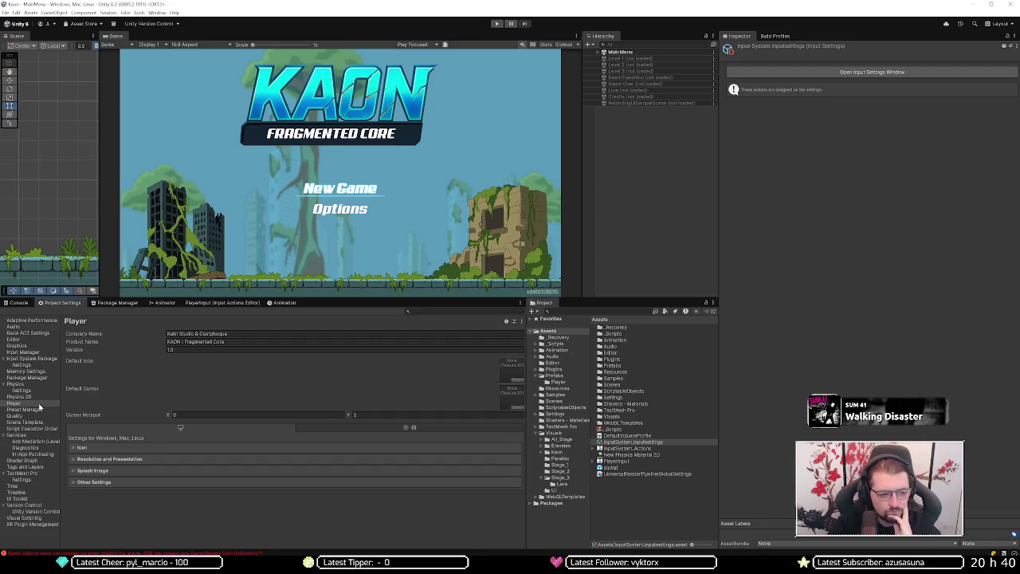
Step: Step through Preset Manager, Quality, Scene Template and Script Execution Order, ending on a collapsed Services group
{"action": "left_click", "coordinate": [39, 408]}
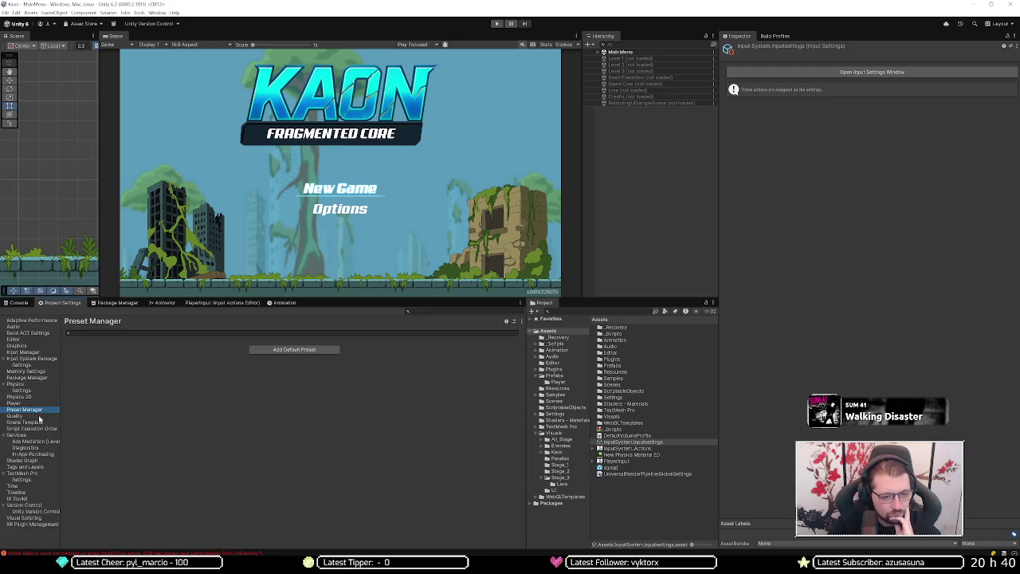
{"action": "left_click", "coordinate": [15, 415]}
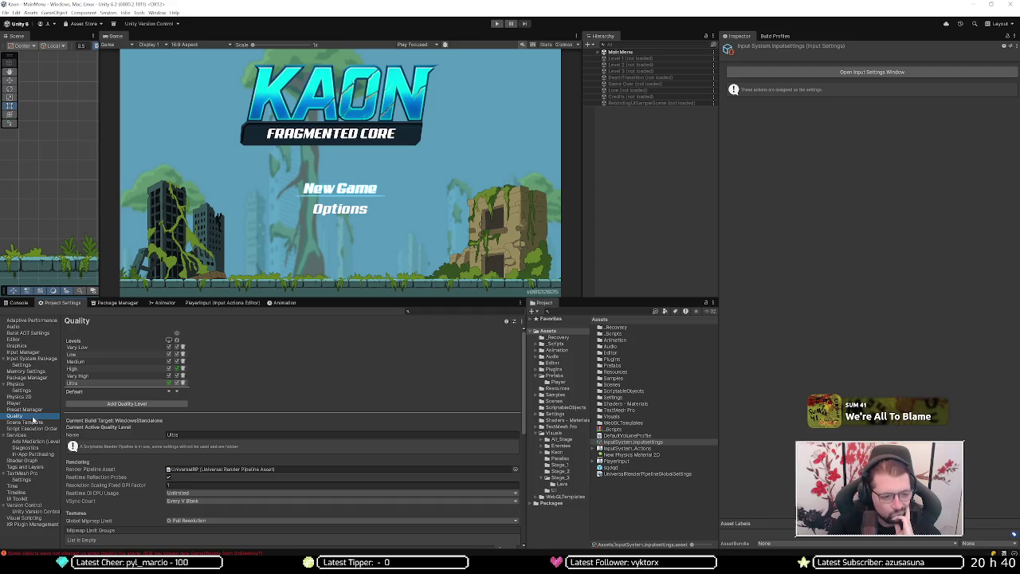
{"action": "left_click", "coordinate": [35, 422]}
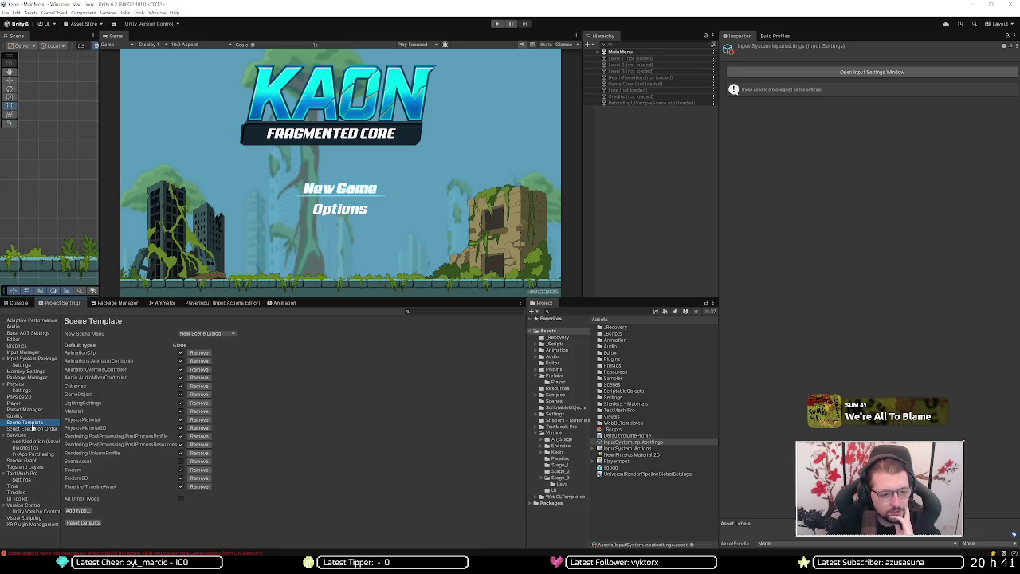
{"action": "left_click", "coordinate": [32, 428]}
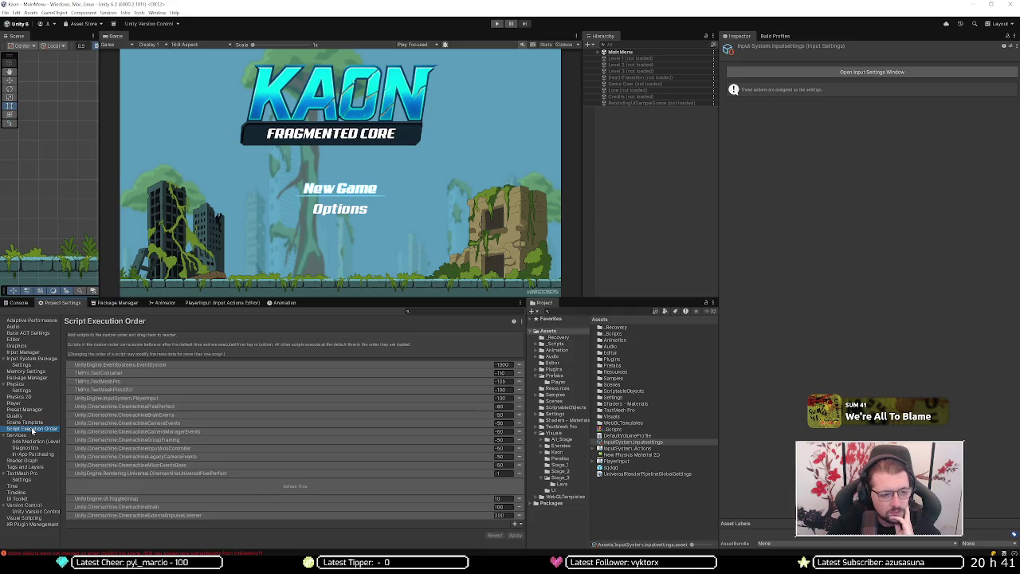
{"action": "left_click", "coordinate": [36, 436]}
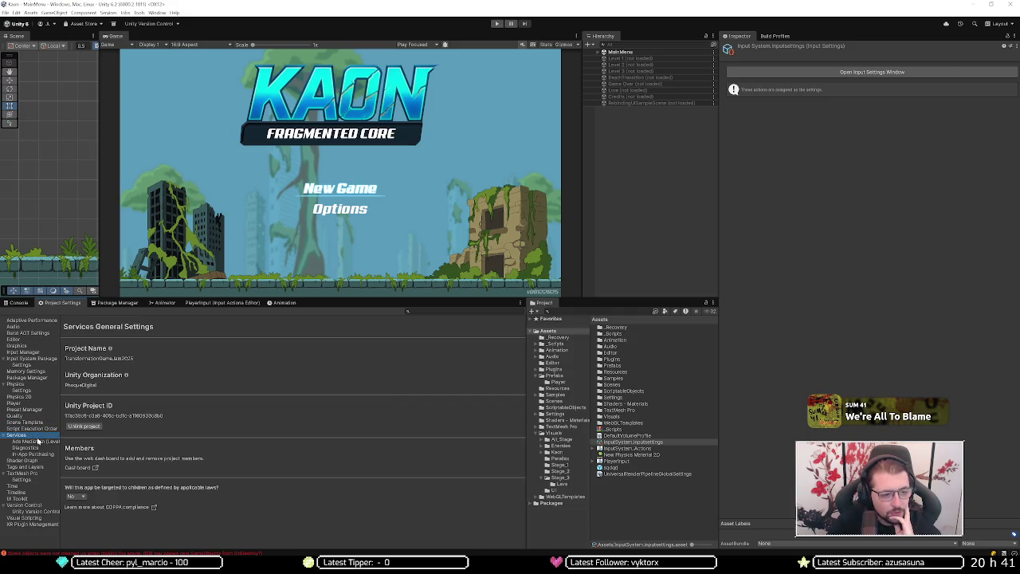
{"action": "left_click", "coordinate": [4, 435]}
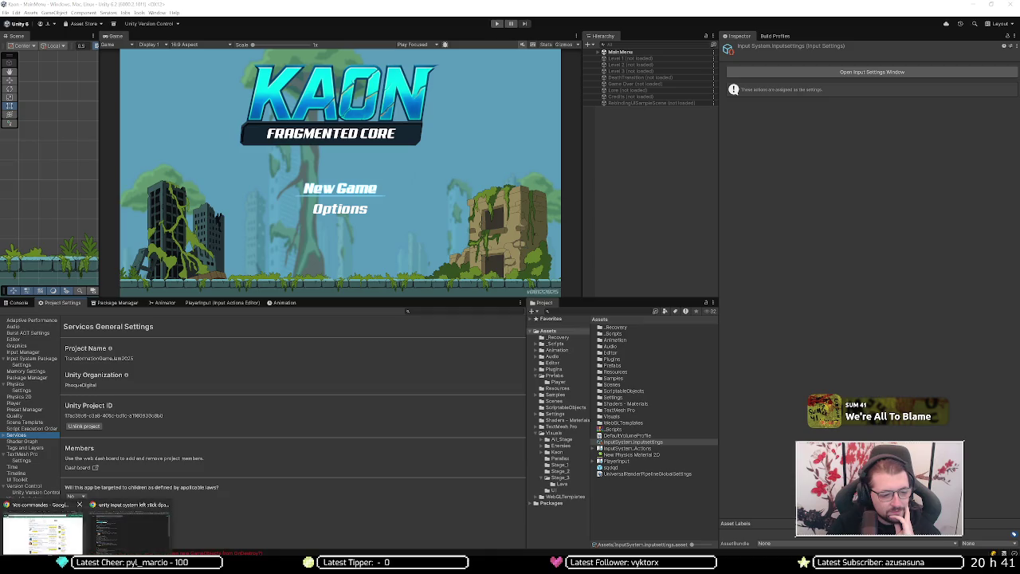
{"action": "key", "text": "alt+Tab"}
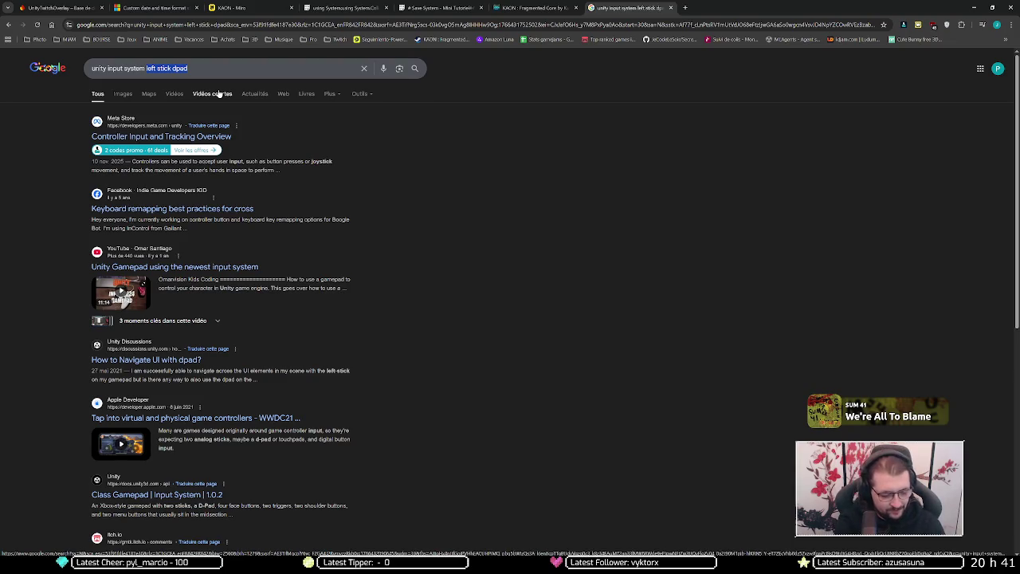
Step: Search Google for 'unity input system dpad acts a a stick' and scroll through the results
{"action": "type", "text": "dpa"}
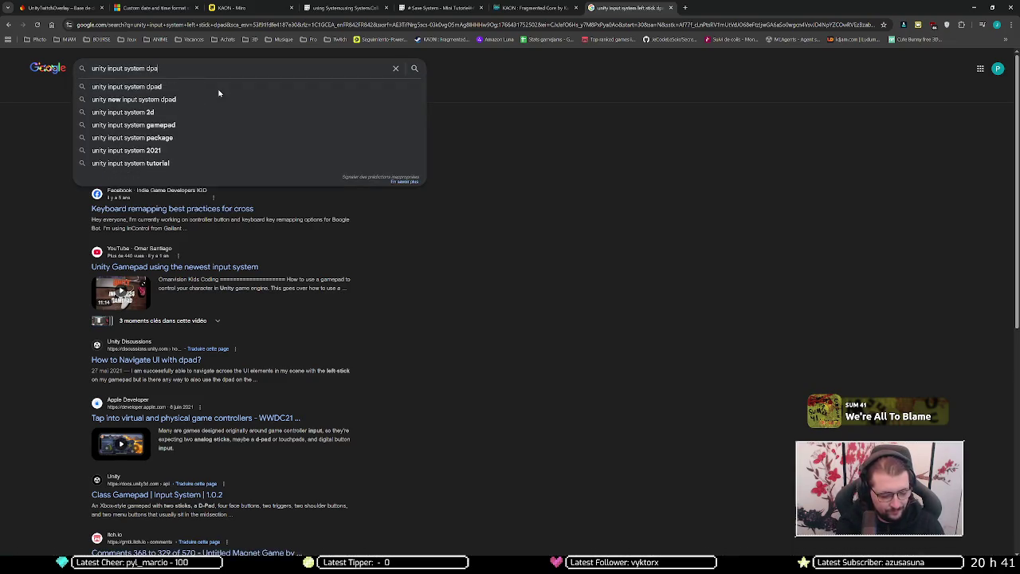
{"action": "type", "text": "d acts"}
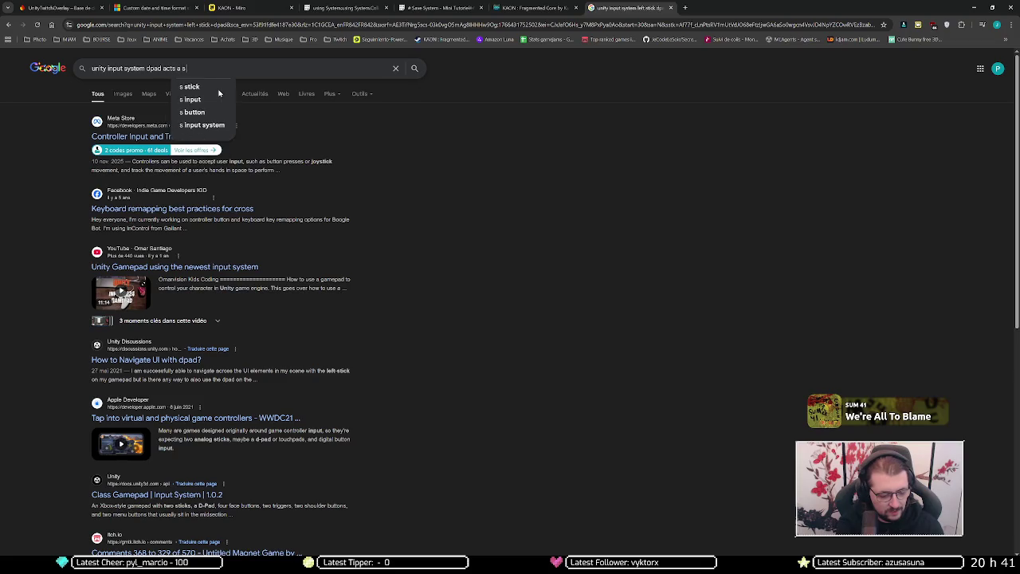
{"action": "type", "text": " a a stick"}
{"action": "key", "text": "Return"}
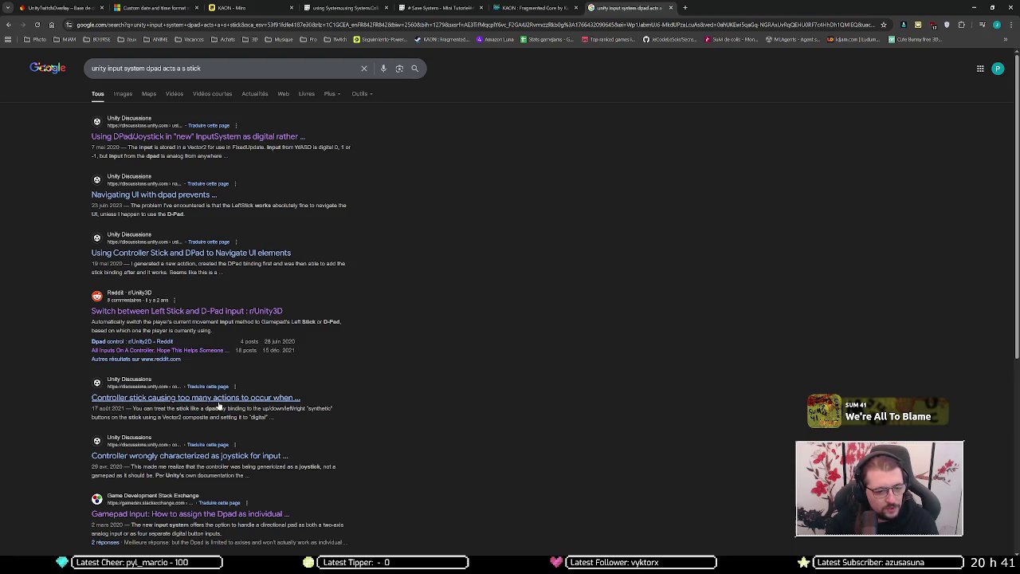
{"action": "scroll", "coordinate": [107, 312], "scroll_direction": "down", "scroll_amount": 4}
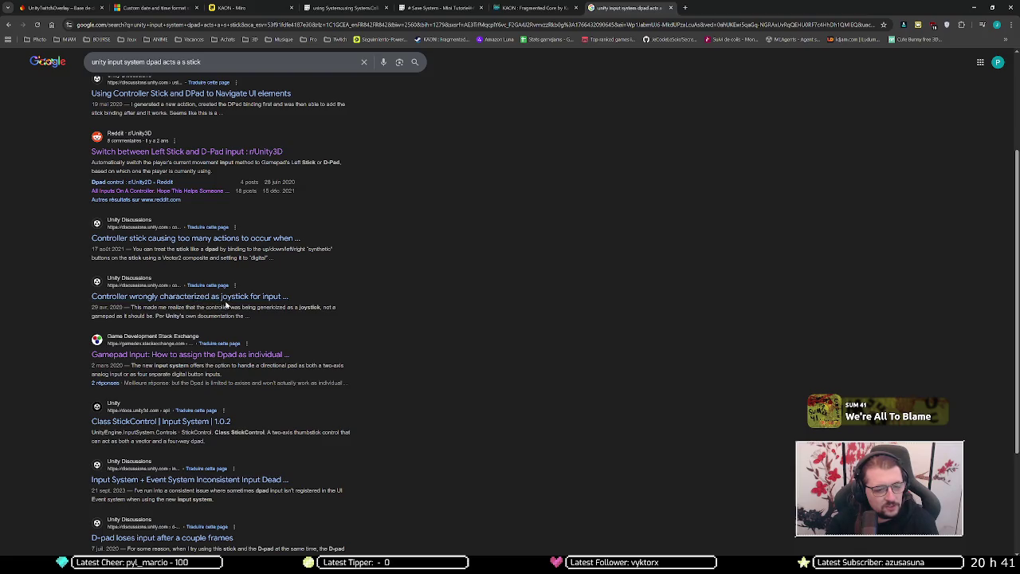
{"action": "scroll", "coordinate": [299, 295], "scroll_direction": "down", "scroll_amount": 2}
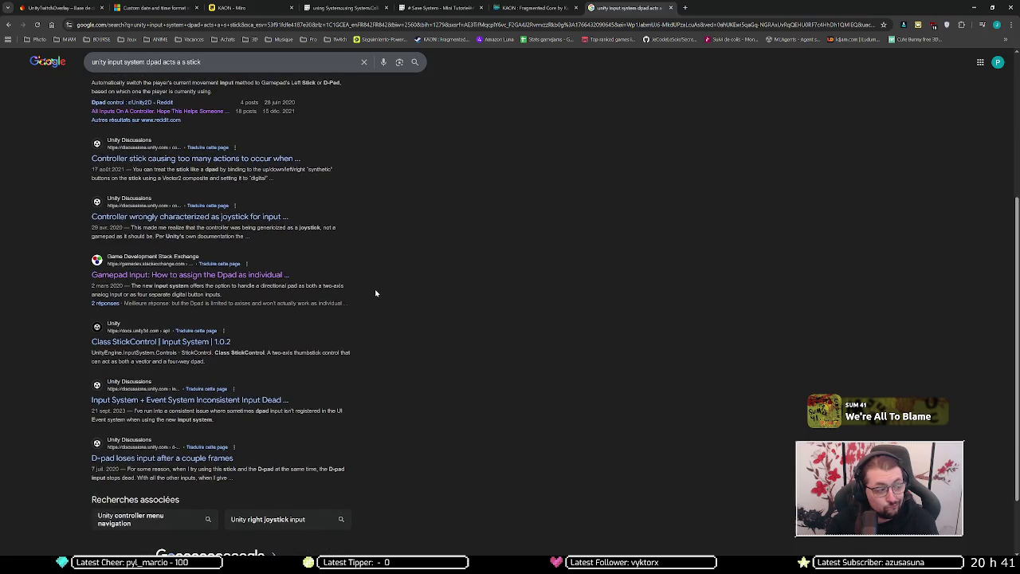
{"action": "scroll", "coordinate": [375, 273], "scroll_direction": "down", "scroll_amount": 2}
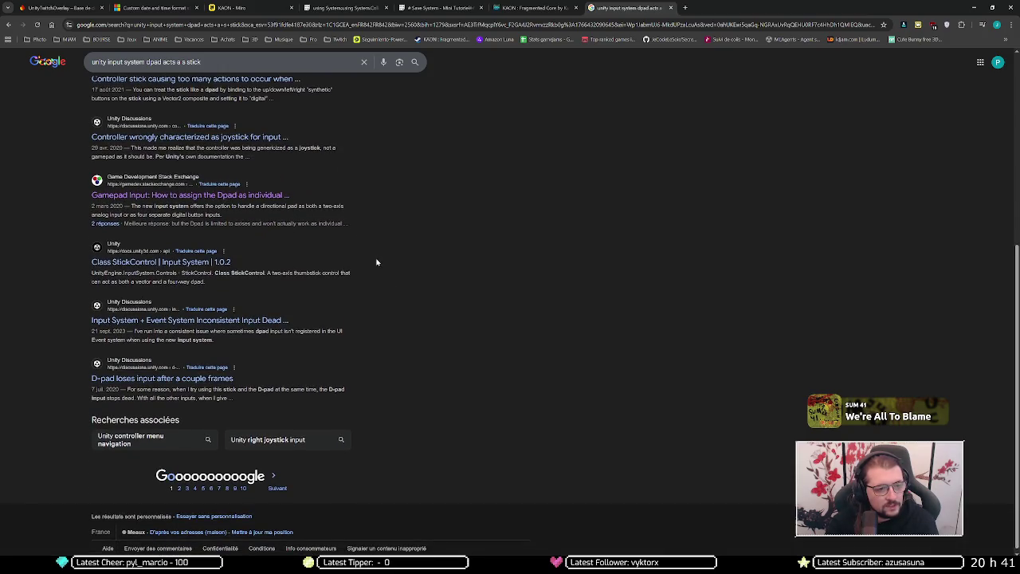
{"action": "scroll", "coordinate": [358, 261], "scroll_direction": "down", "scroll_amount": 1}
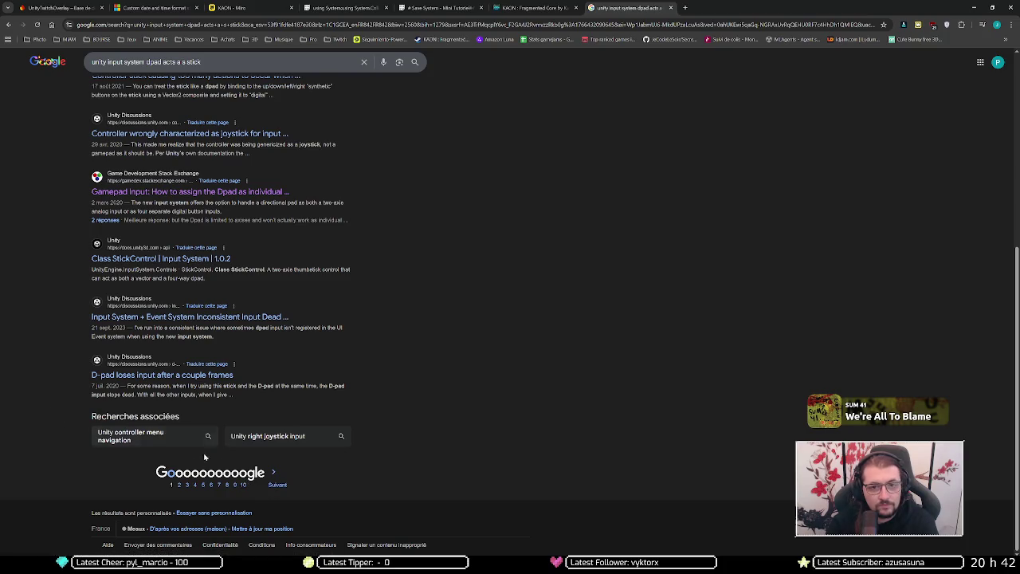
{"action": "left_click", "coordinate": [179, 484]}
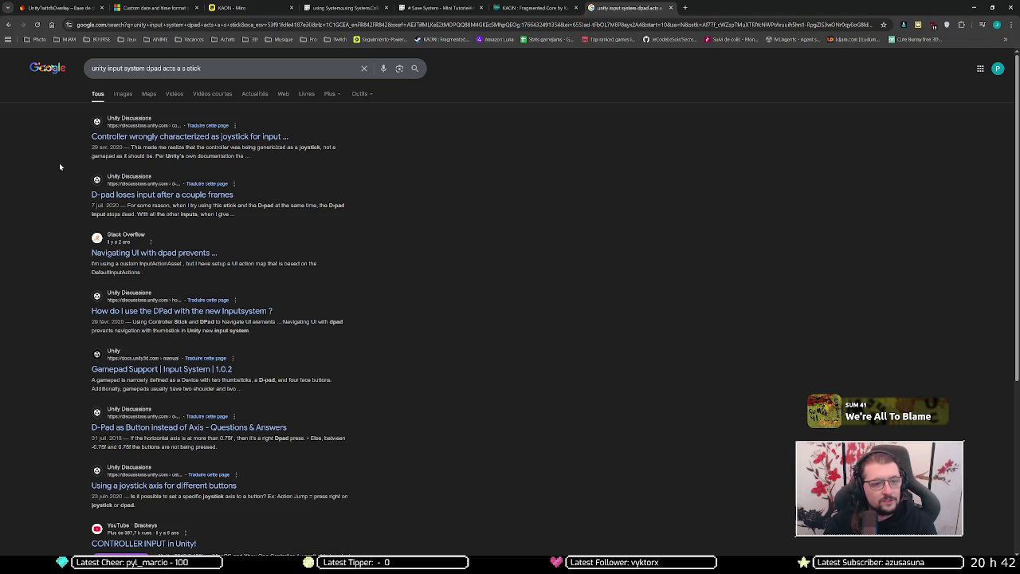
Step: Read the 'Simultaneous Analog Stick and D-pad Input' thread from page 2, then return to the results
{"action": "scroll", "coordinate": [60, 172], "scroll_direction": "down", "scroll_amount": 3}
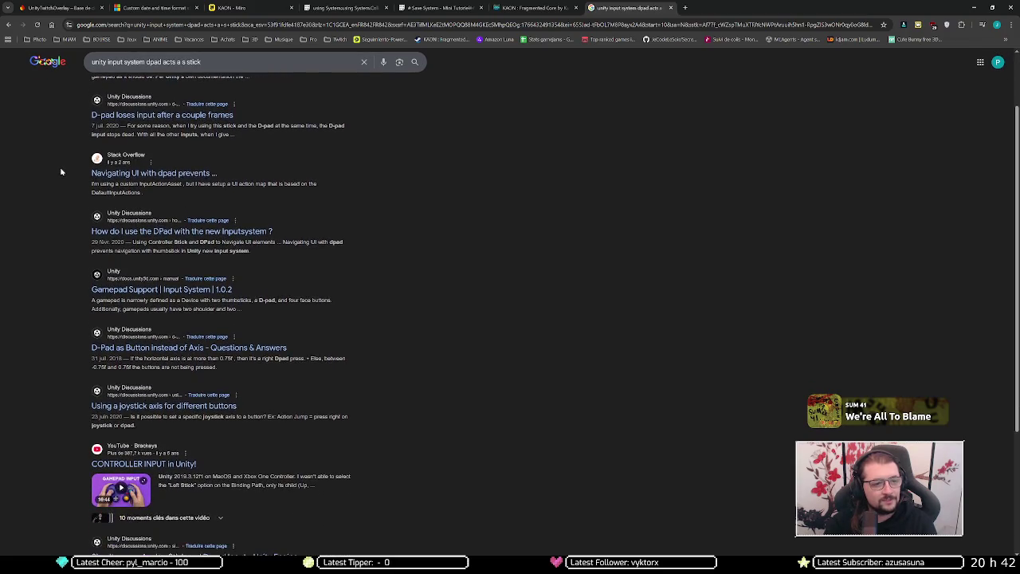
{"action": "scroll", "coordinate": [61, 171], "scroll_direction": "down", "scroll_amount": 1}
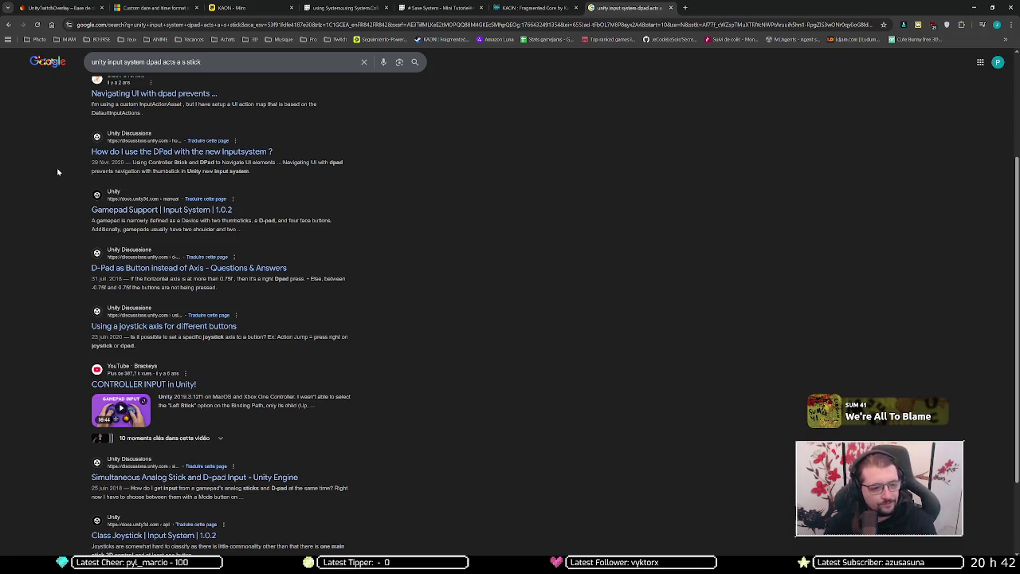
{"action": "scroll", "coordinate": [57, 170], "scroll_direction": "down", "scroll_amount": 2}
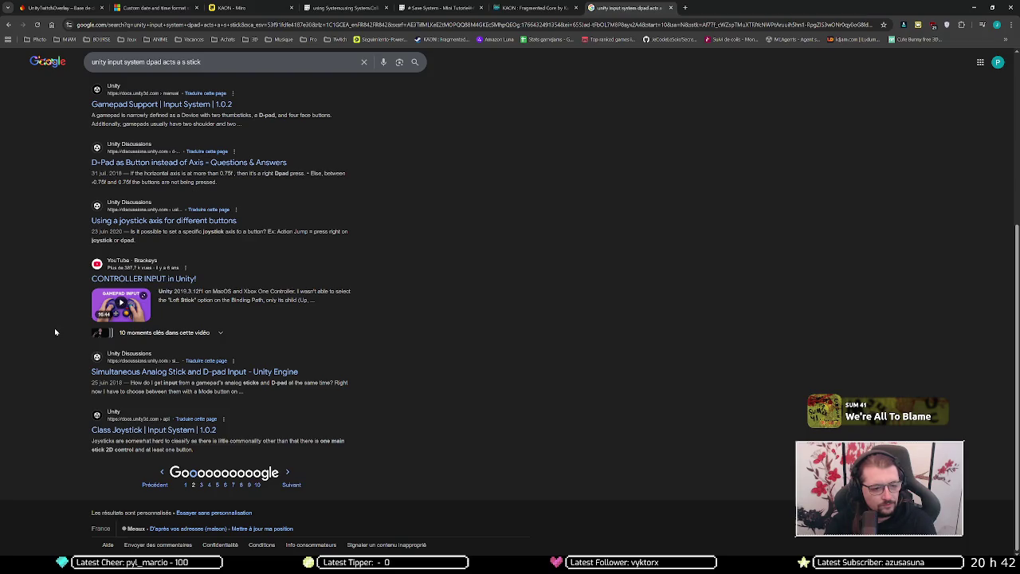
{"action": "left_click", "coordinate": [149, 372]}
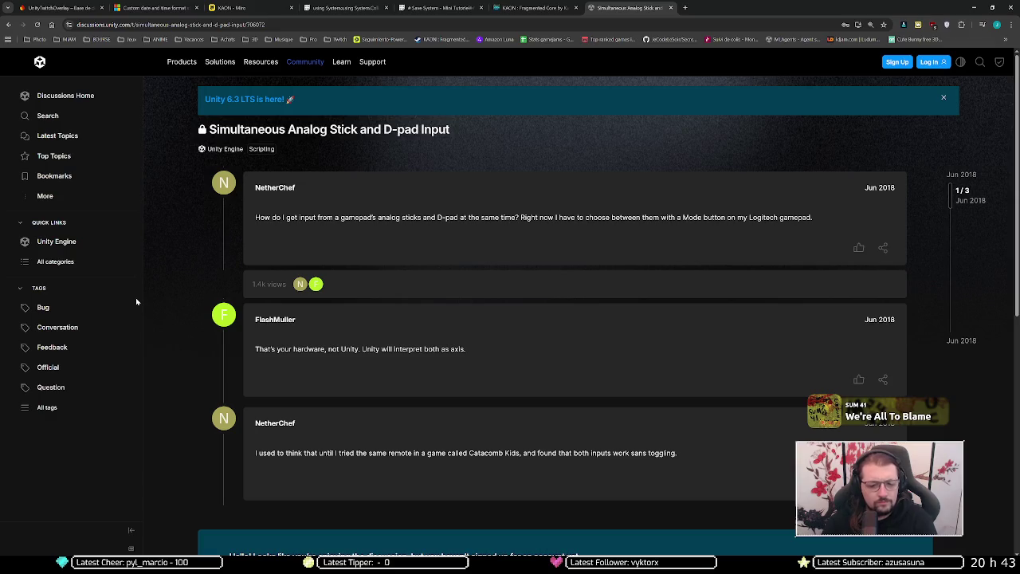
{"action": "scroll", "coordinate": [136, 297], "scroll_direction": "down", "scroll_amount": 4}
{"action": "key", "text": "alt+Left"}
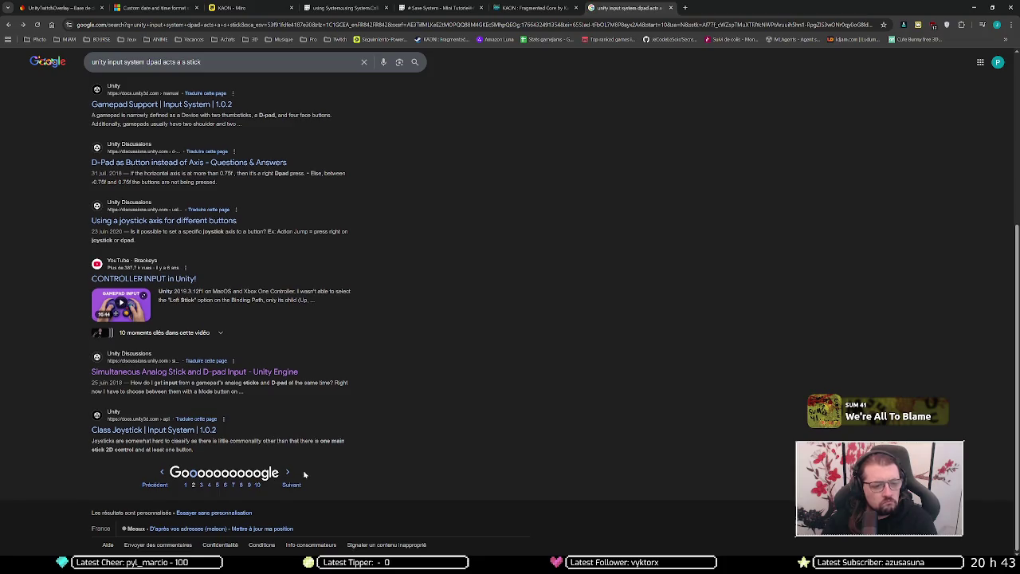
Step: Page forward to the fourth page of results, then minimize the browser to return to Unity
{"action": "left_click", "coordinate": [290, 484]}
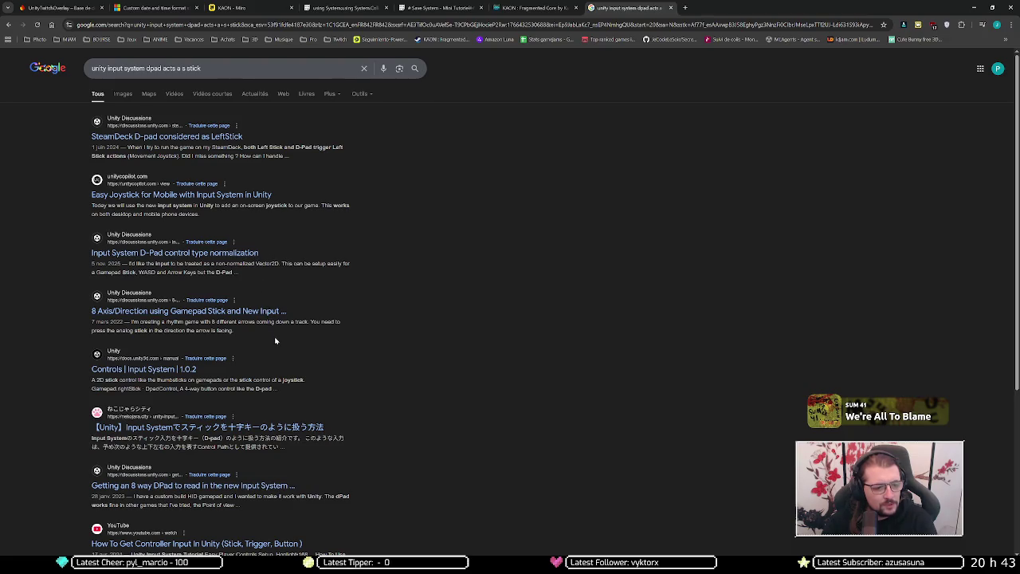
{"action": "scroll", "coordinate": [275, 338], "scroll_direction": "down", "scroll_amount": 2}
{"action": "scroll", "coordinate": [446, 337], "scroll_direction": "down", "scroll_amount": 3}
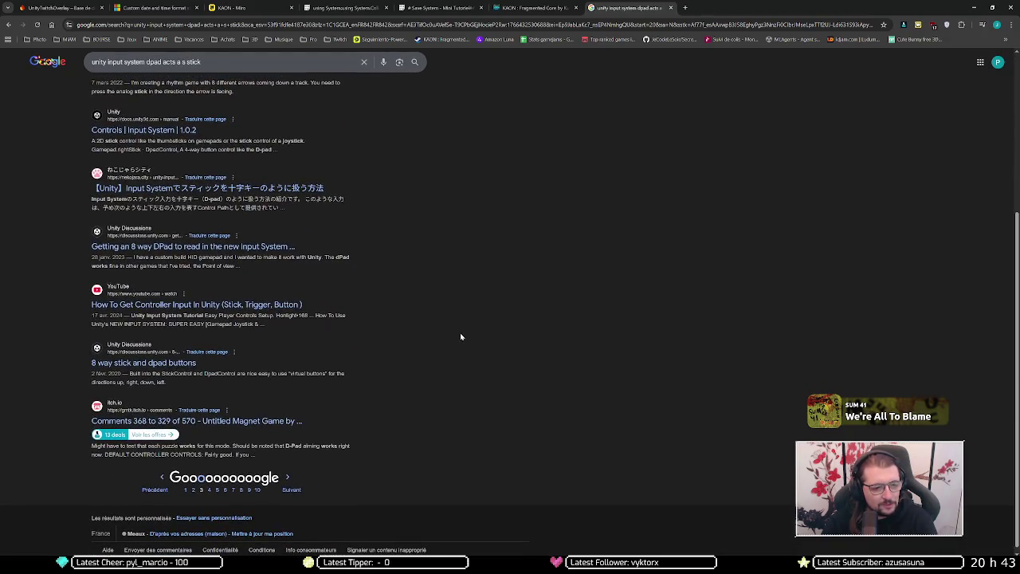
{"action": "scroll", "coordinate": [446, 338], "scroll_direction": "down", "scroll_amount": 1}
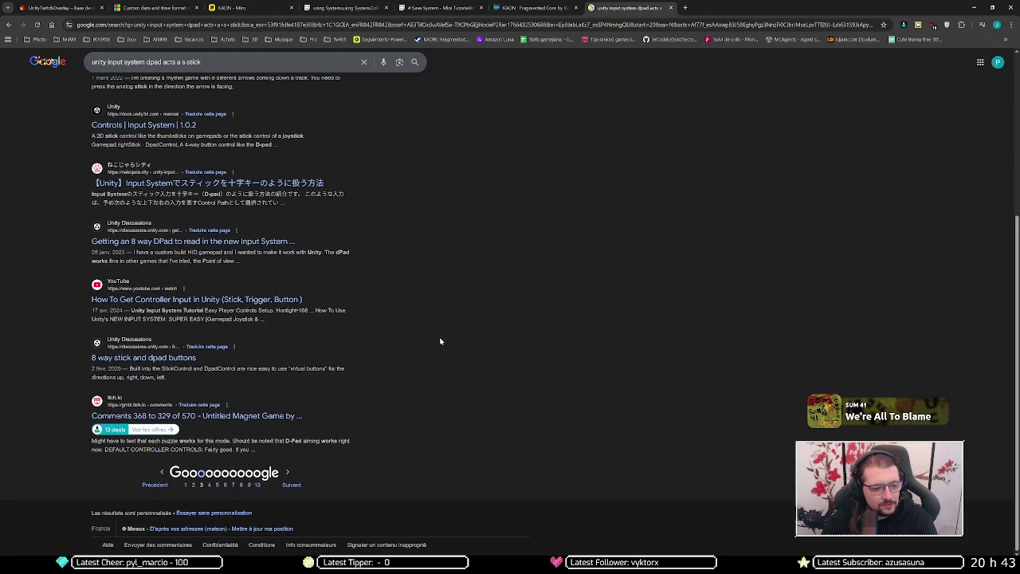
{"action": "left_click", "coordinate": [293, 485]}
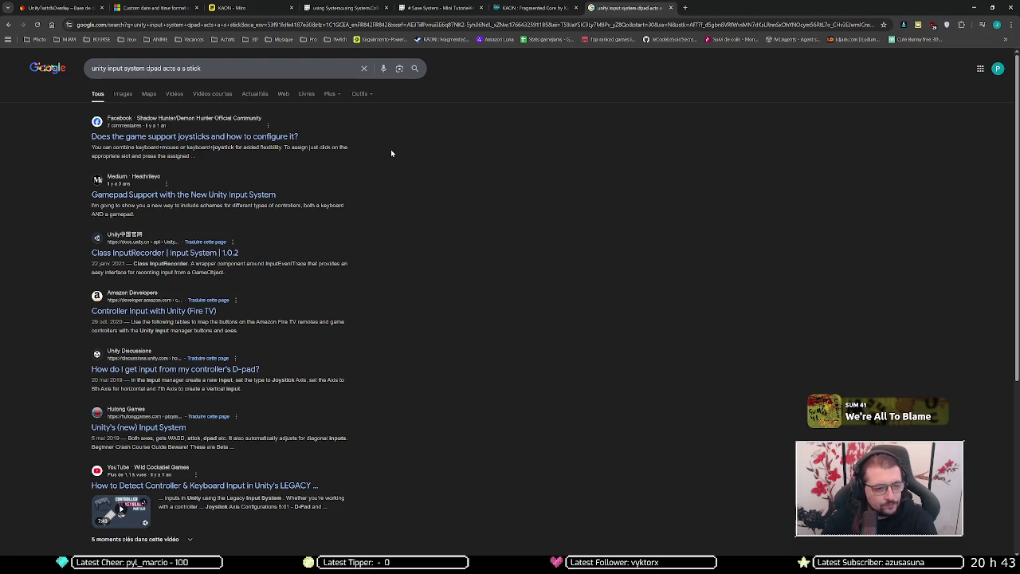
{"action": "scroll", "coordinate": [391, 149], "scroll_direction": "down", "scroll_amount": 5}
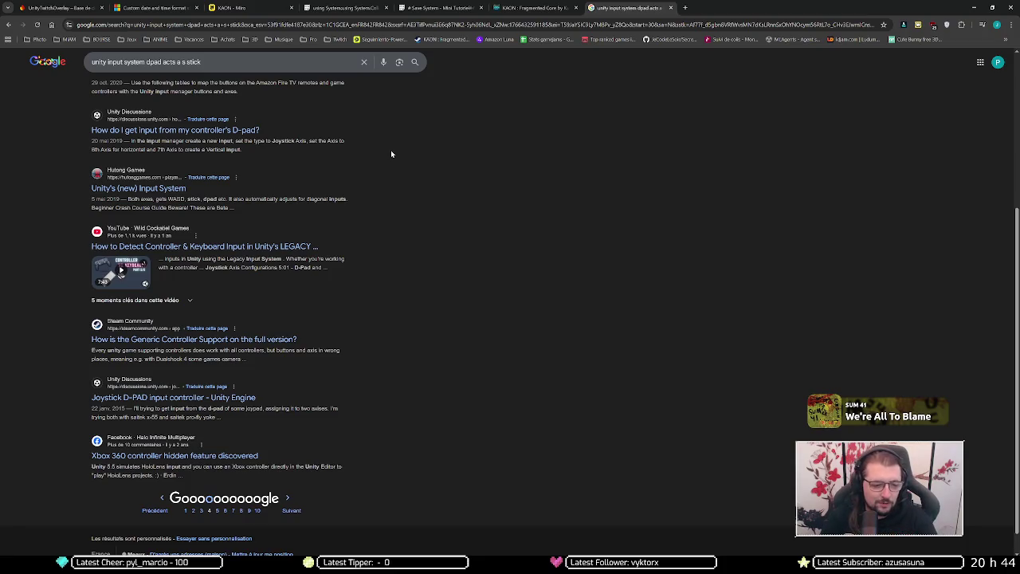
{"action": "left_click", "coordinate": [977, 6]}
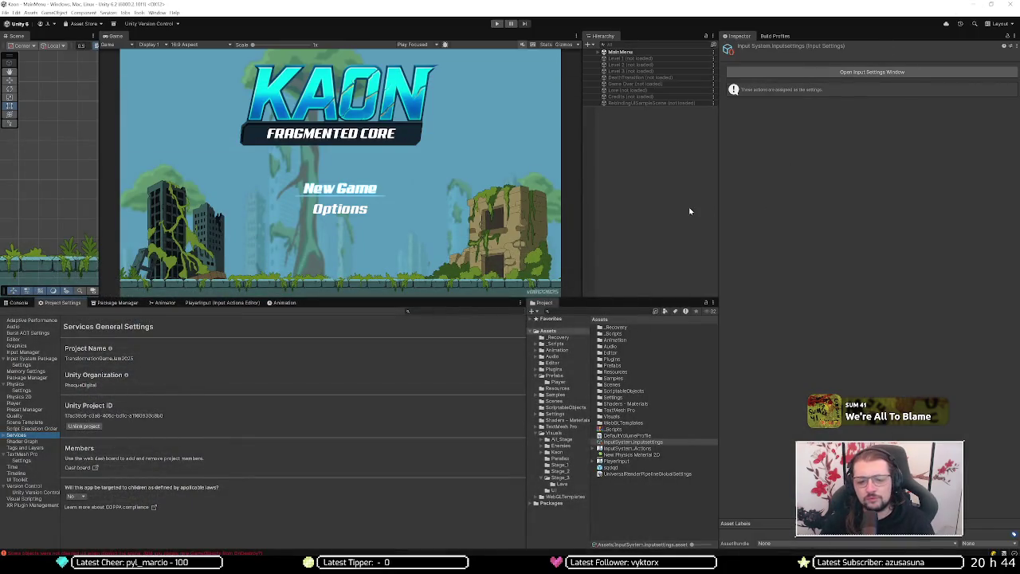
Step: Inspect PauseMenu's Canvas, Options panel, Audio, Controller, Button Leave Inputs and RebindOverlay objects
{"action": "left_click", "coordinate": [625, 53]}
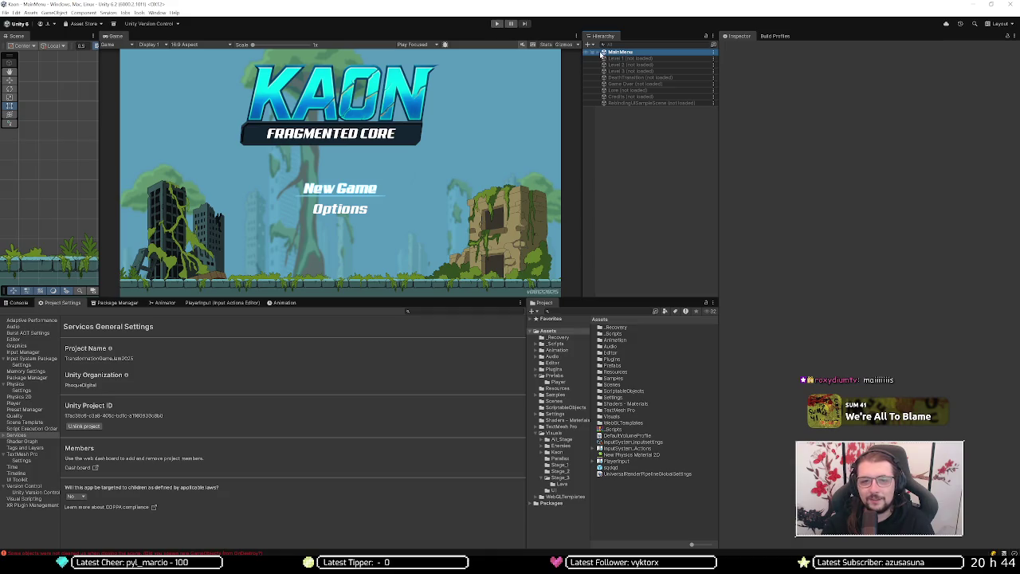
{"action": "left_click", "coordinate": [599, 53]}
{"action": "left_click", "coordinate": [614, 59]}
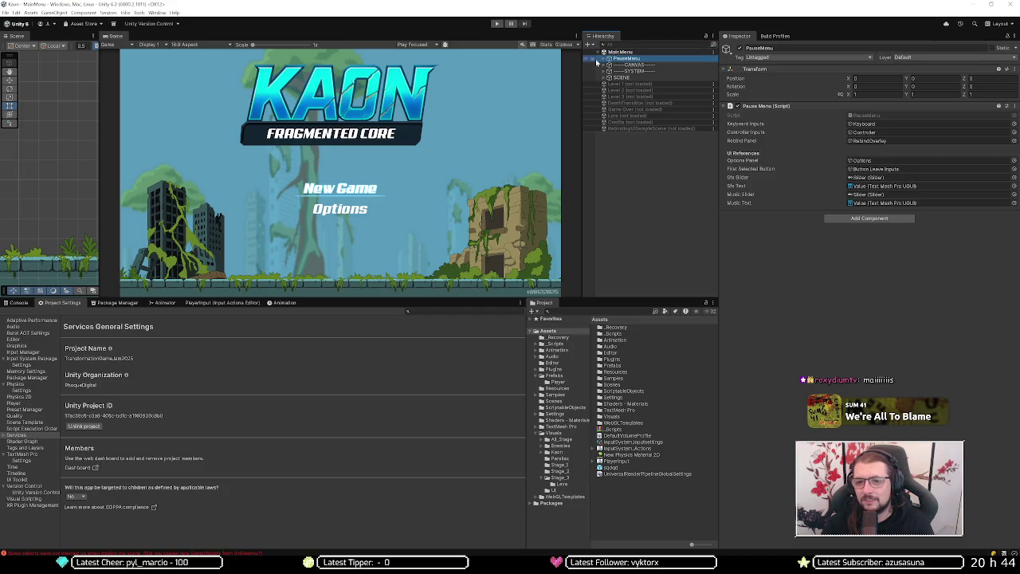
{"action": "left_click", "coordinate": [604, 59]}
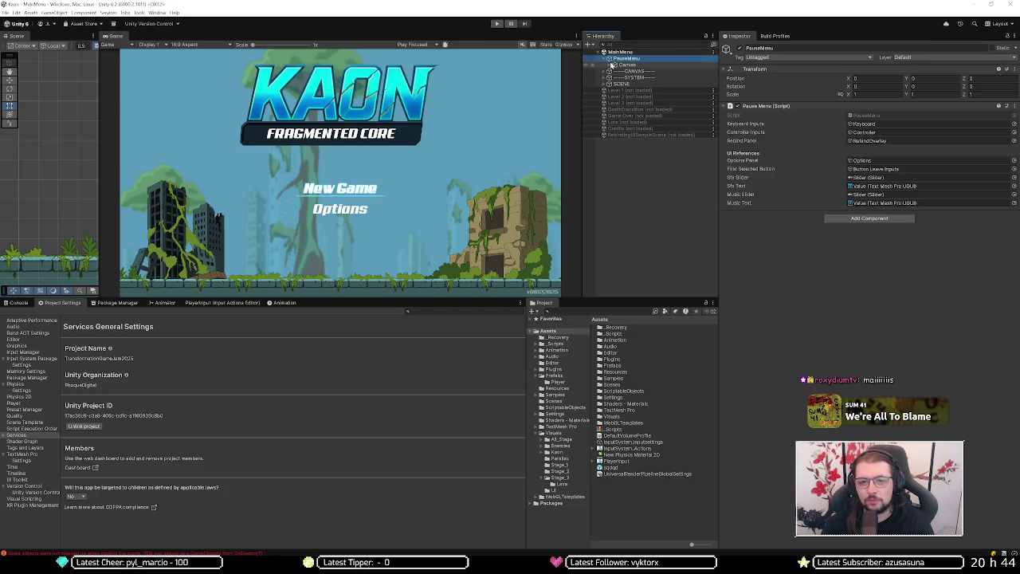
{"action": "left_click", "coordinate": [609, 65]}
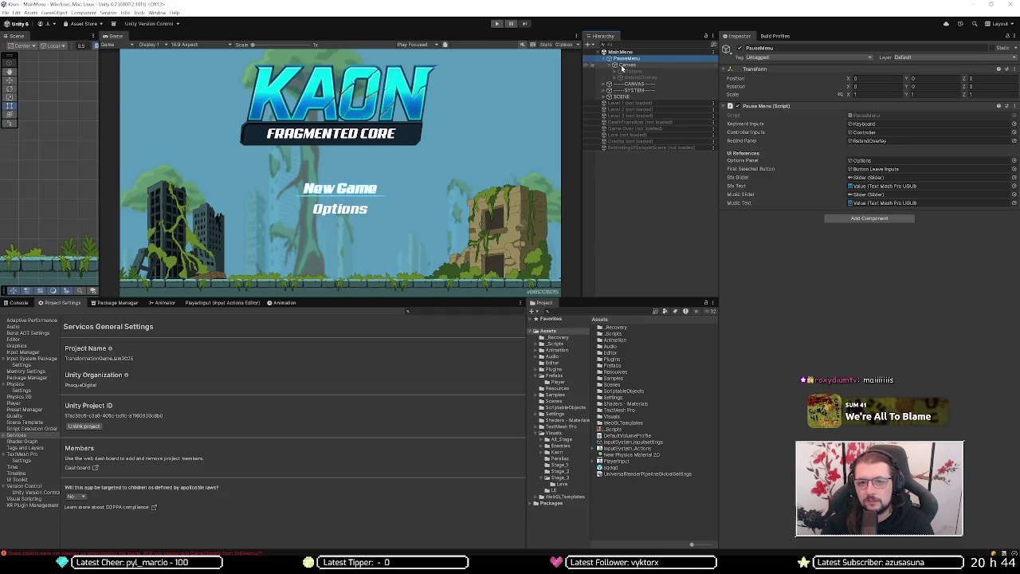
{"action": "left_click", "coordinate": [622, 65]}
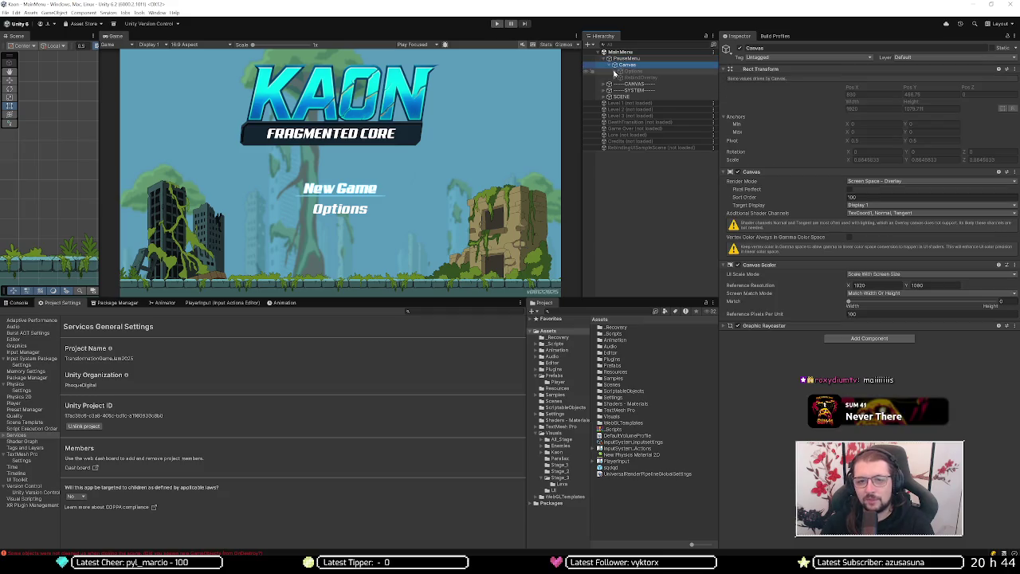
{"action": "left_click", "coordinate": [617, 72]}
{"action": "left_click", "coordinate": [630, 72]}
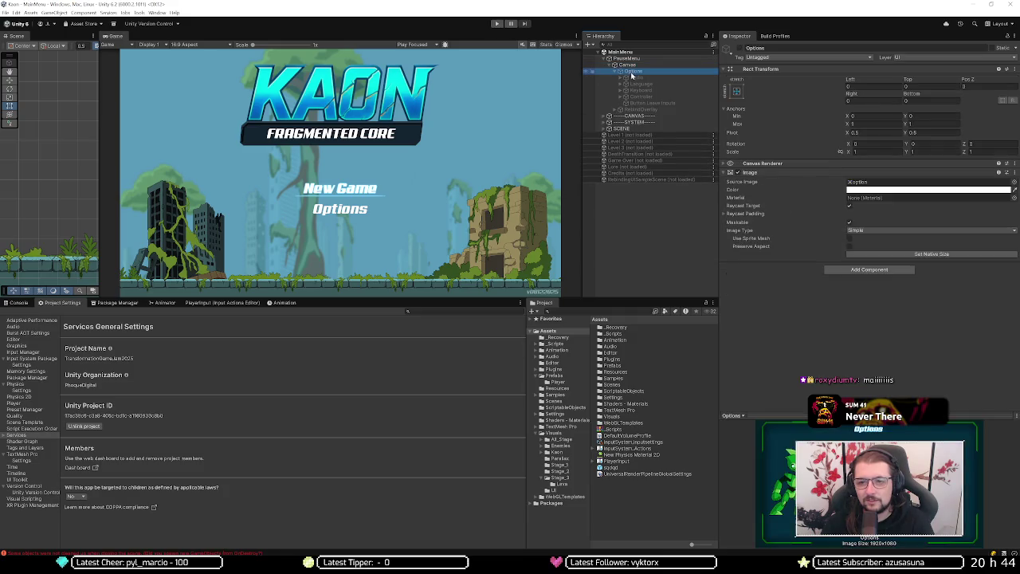
{"action": "left_click", "coordinate": [634, 77]}
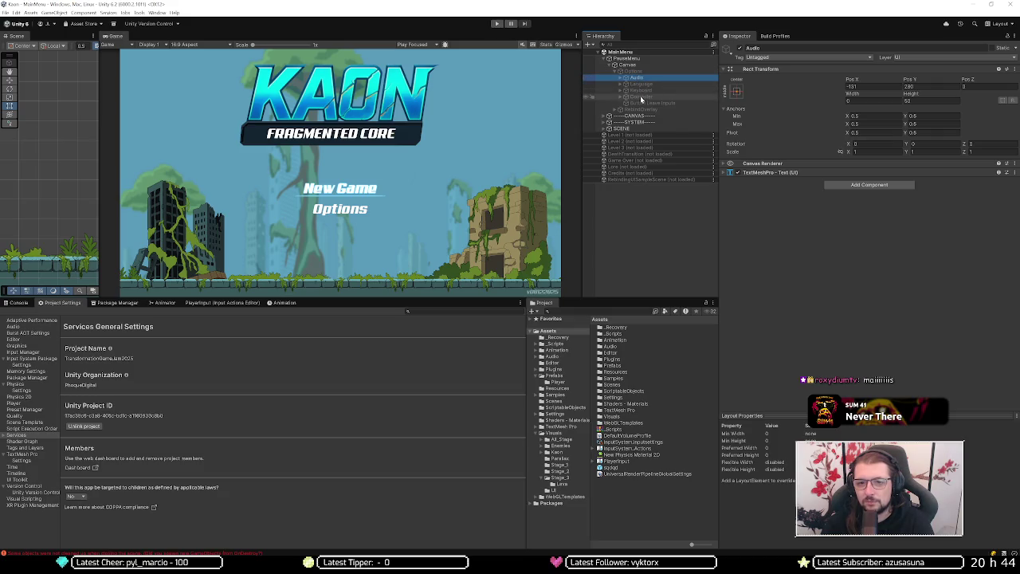
{"action": "left_click", "coordinate": [634, 97]}
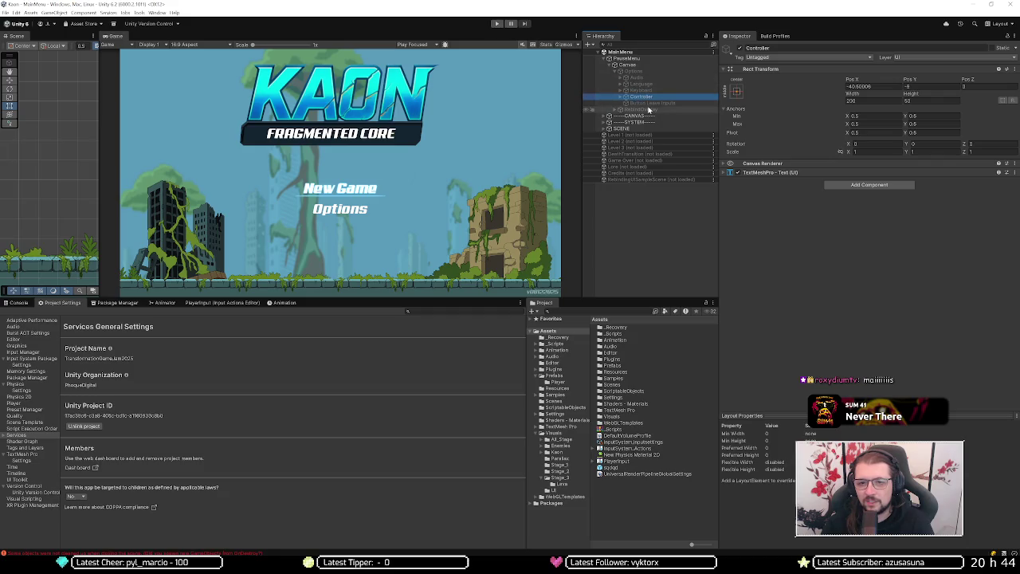
{"action": "left_click", "coordinate": [647, 103]}
{"action": "left_click", "coordinate": [647, 110]}
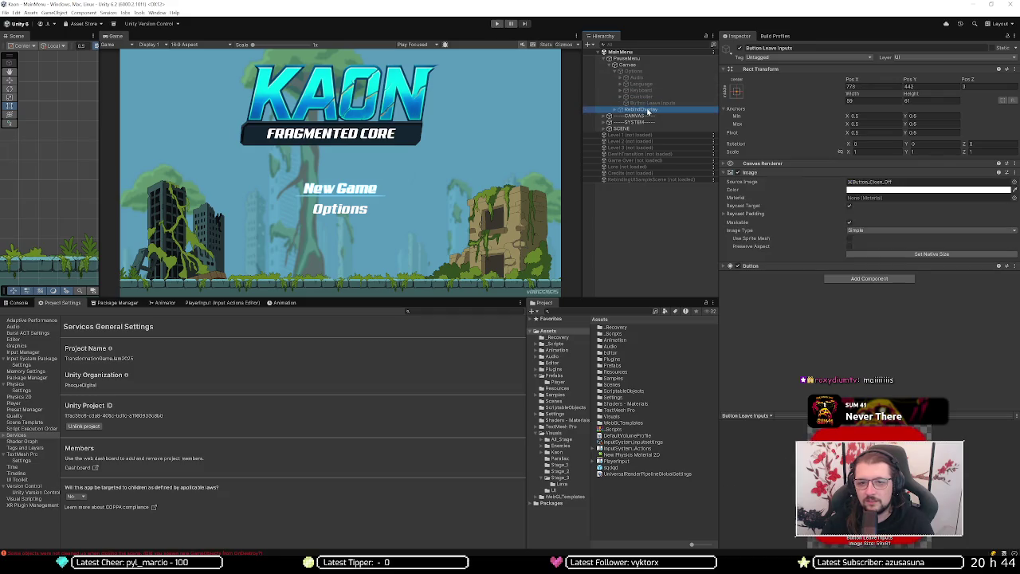
Step: Collapse PauseMenu and inspect the main menu Canvas's Logo and Button StarGame objects
{"action": "left_click", "coordinate": [615, 71]}
{"action": "left_click", "coordinate": [608, 65]}
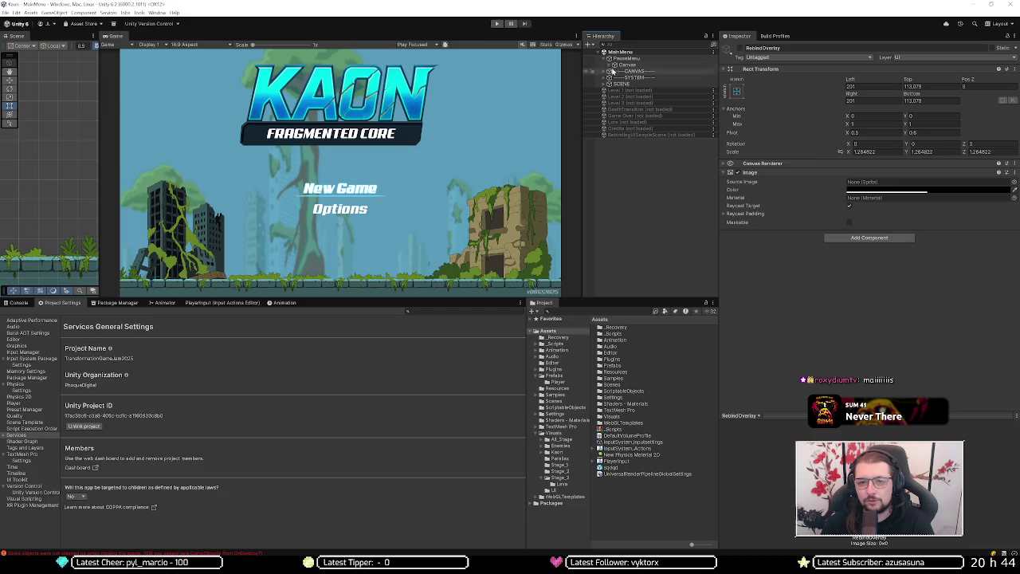
{"action": "left_click", "coordinate": [603, 60]}
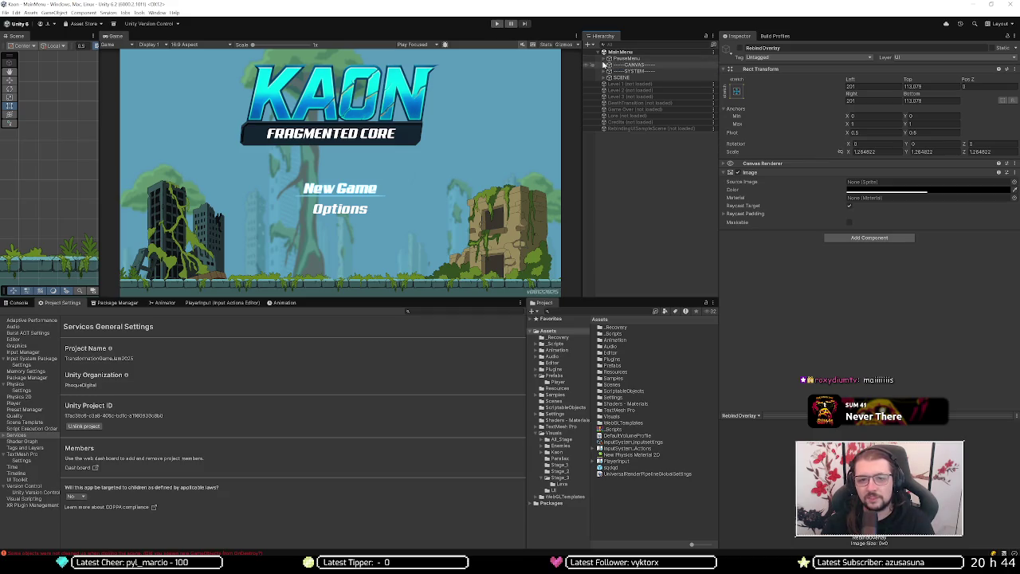
{"action": "left_click", "coordinate": [604, 65]}
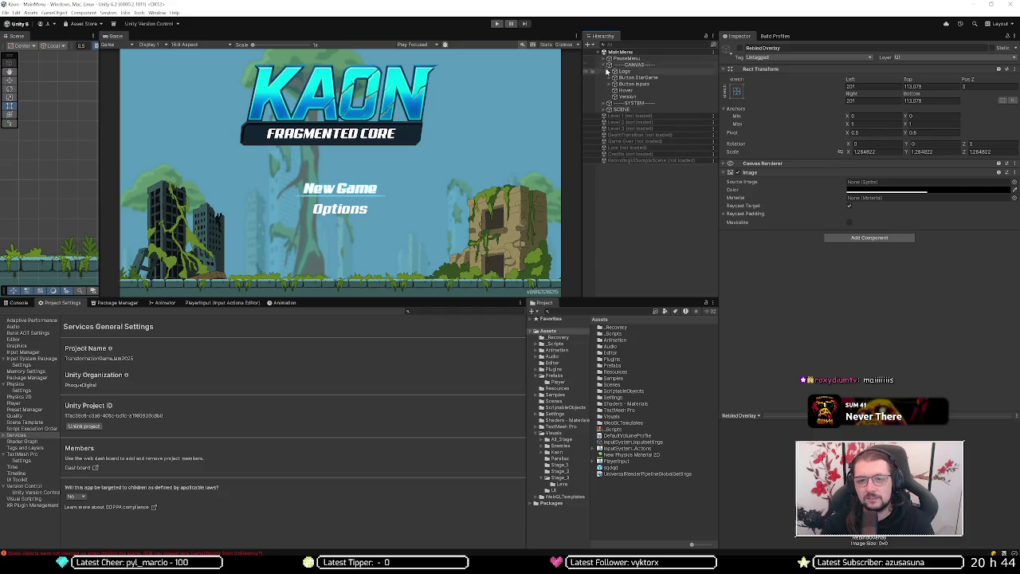
{"action": "left_click", "coordinate": [617, 72]}
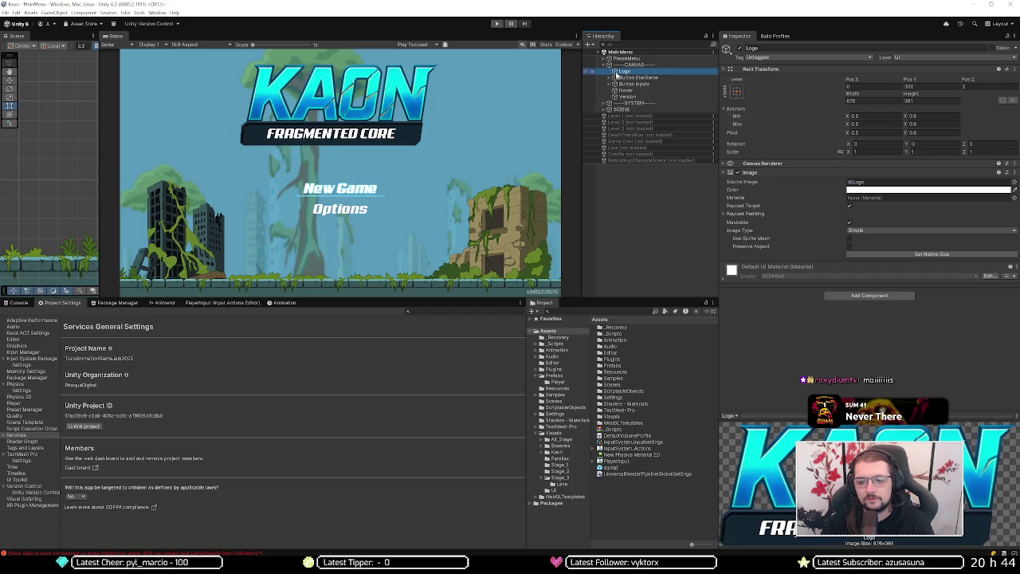
{"action": "left_click", "coordinate": [618, 78]}
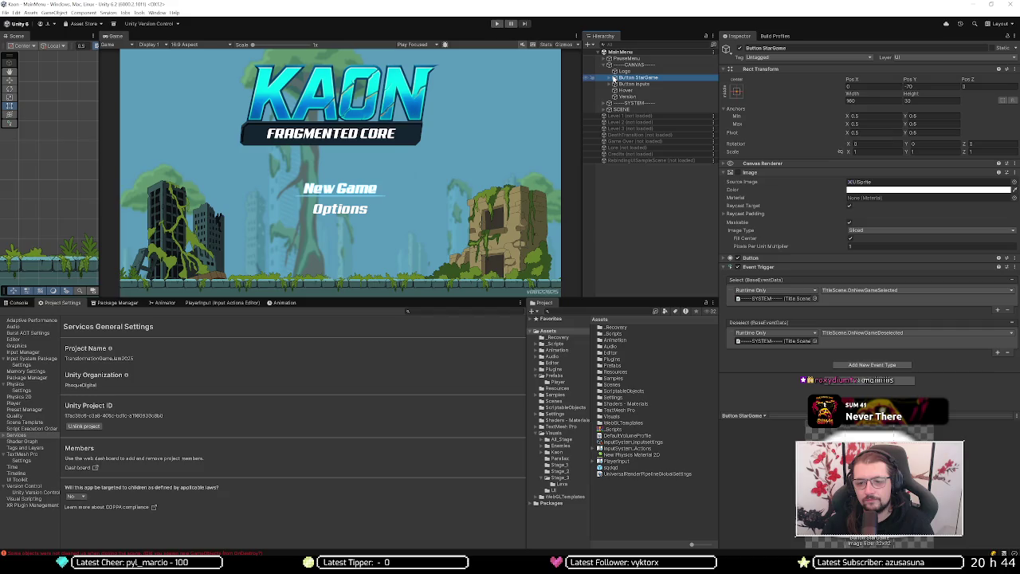
Step: Locate the PauseMenu script from the PauseMenu object and open it in Visual Studio
{"action": "left_click", "coordinate": [623, 58]}
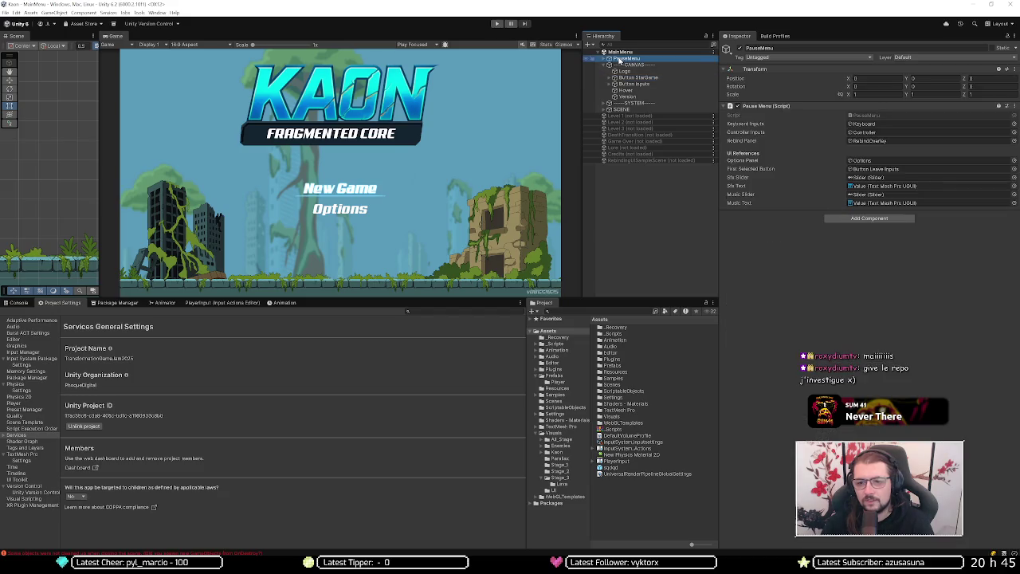
{"action": "left_click", "coordinate": [886, 117]}
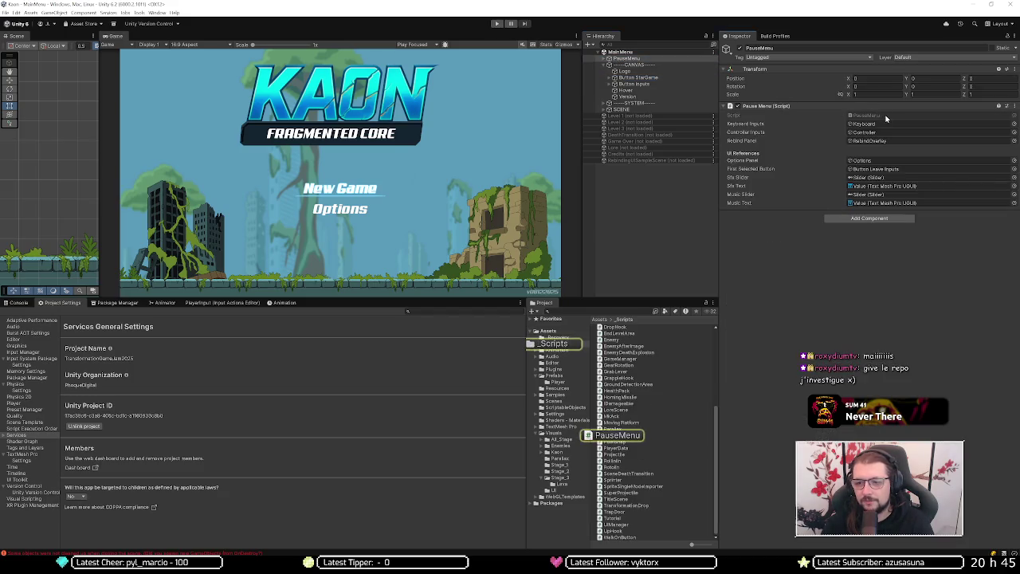
{"action": "double_click", "coordinate": [885, 117]}
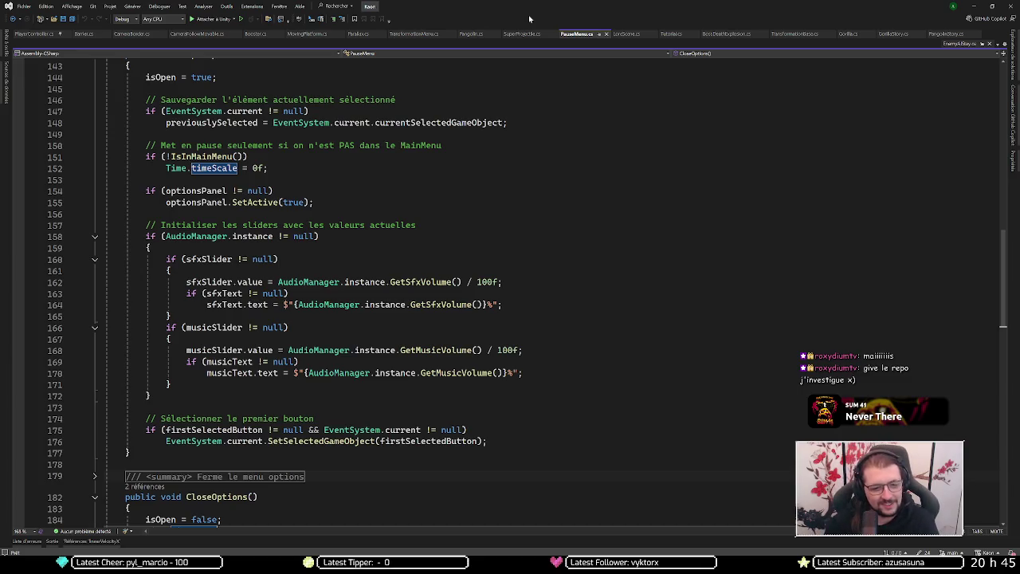
Step: Follow OpenOptions' references to TitleScene.cs and its own OpenOptions method, then navigate back
{"action": "scroll", "coordinate": [557, 257], "scroll_direction": "down", "scroll_amount": 4}
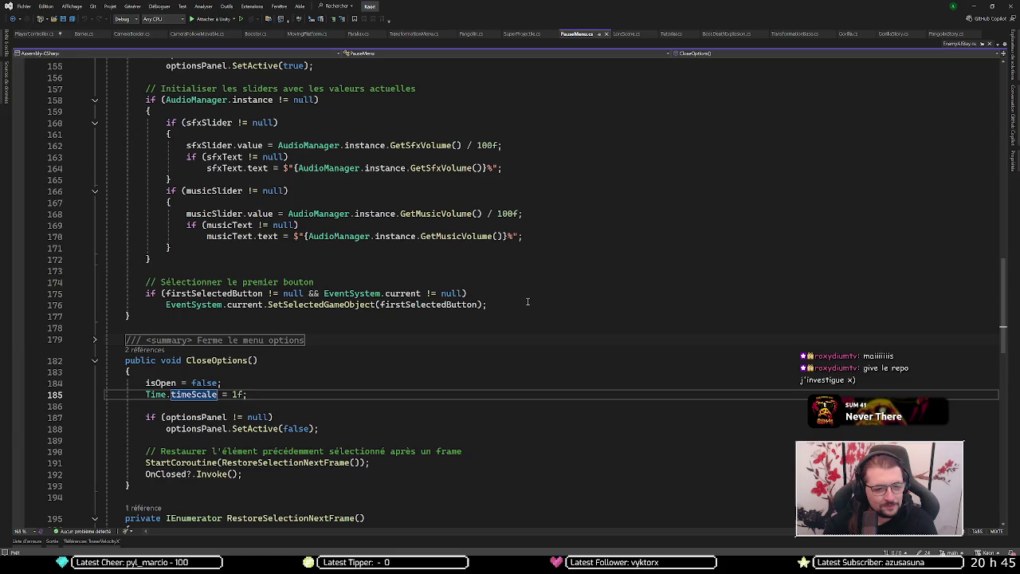
{"action": "scroll", "coordinate": [253, 285], "scroll_direction": "up", "scroll_amount": 2}
{"action": "scroll", "coordinate": [253, 284], "scroll_direction": "up", "scroll_amount": 3}
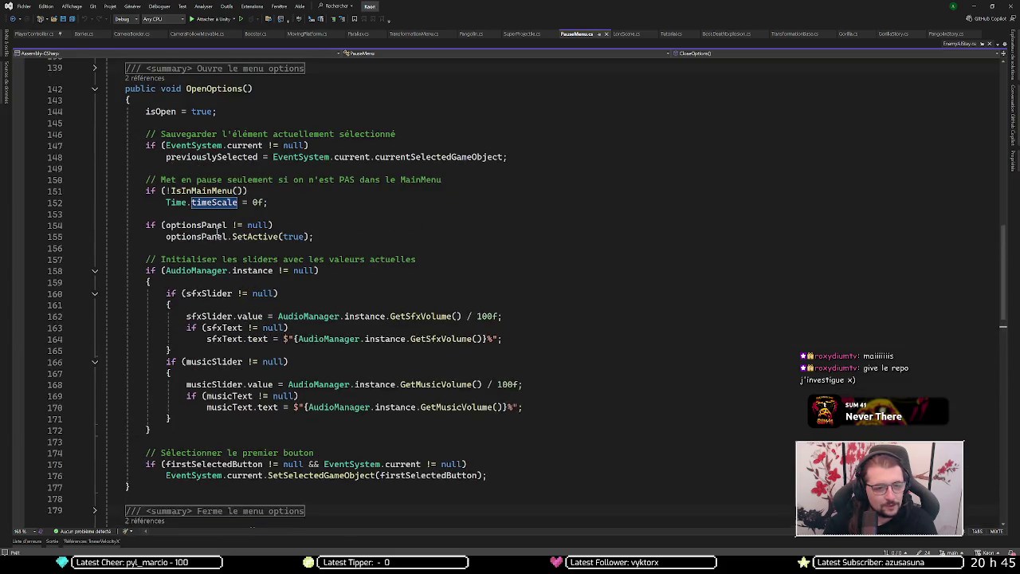
{"action": "left_click", "coordinate": [157, 79]}
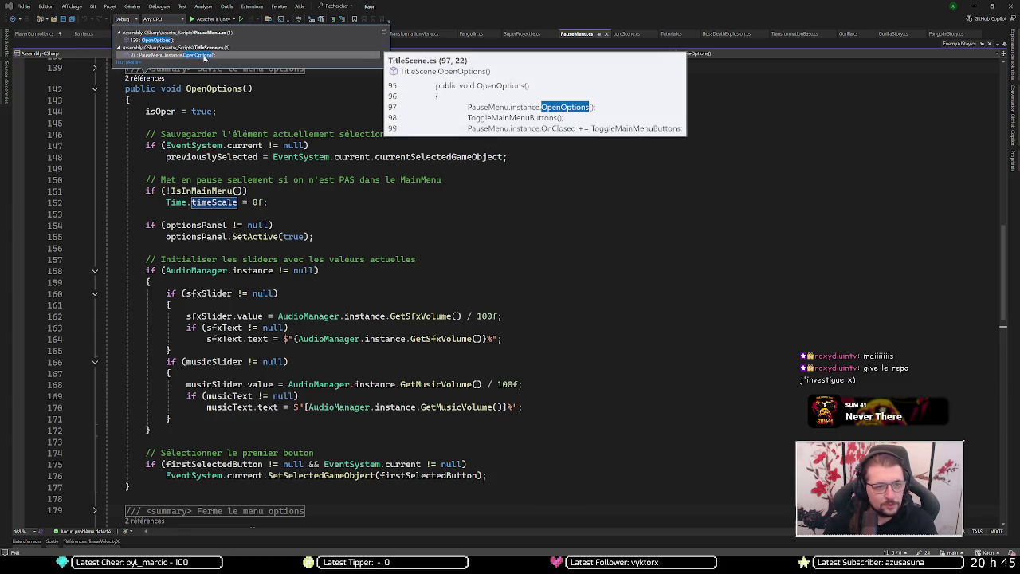
{"action": "double_click", "coordinate": [204, 56]}
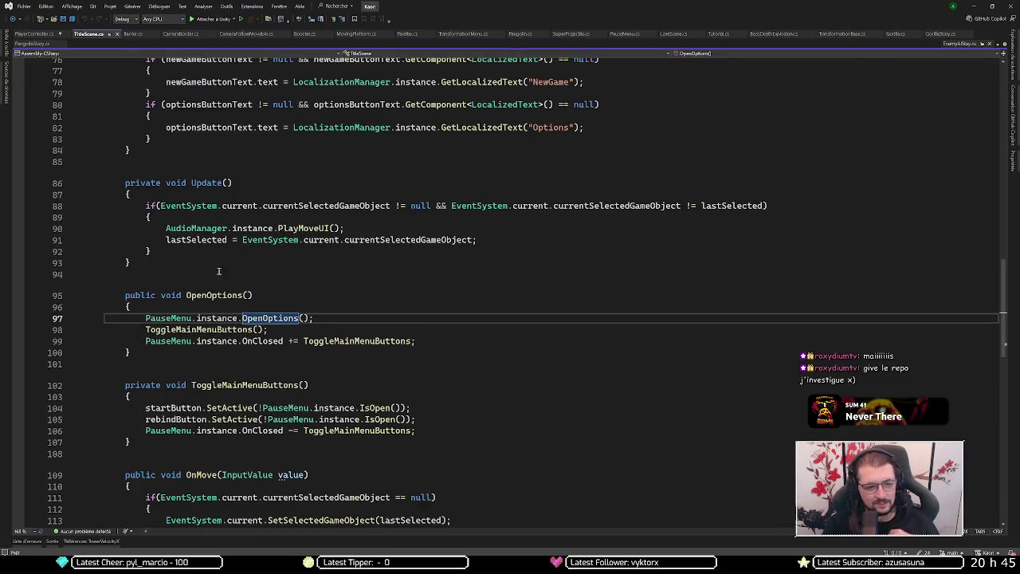
{"action": "left_click", "coordinate": [207, 296]}
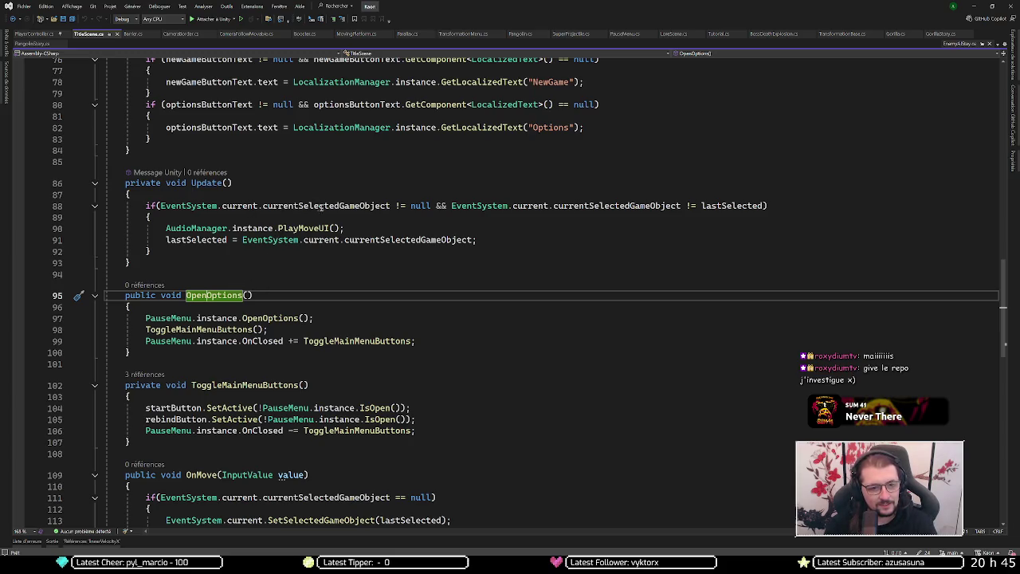
{"action": "scroll", "coordinate": [265, 255], "scroll_direction": "up", "scroll_amount": 8}
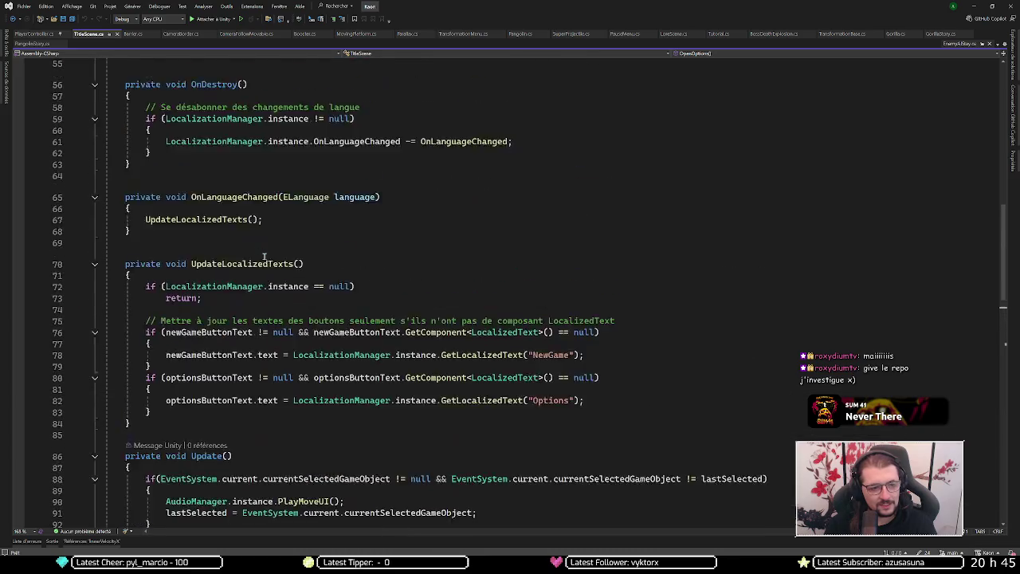
{"action": "key", "text": "ctrl+minus"}
{"action": "key", "text": "ctrl+minus"}
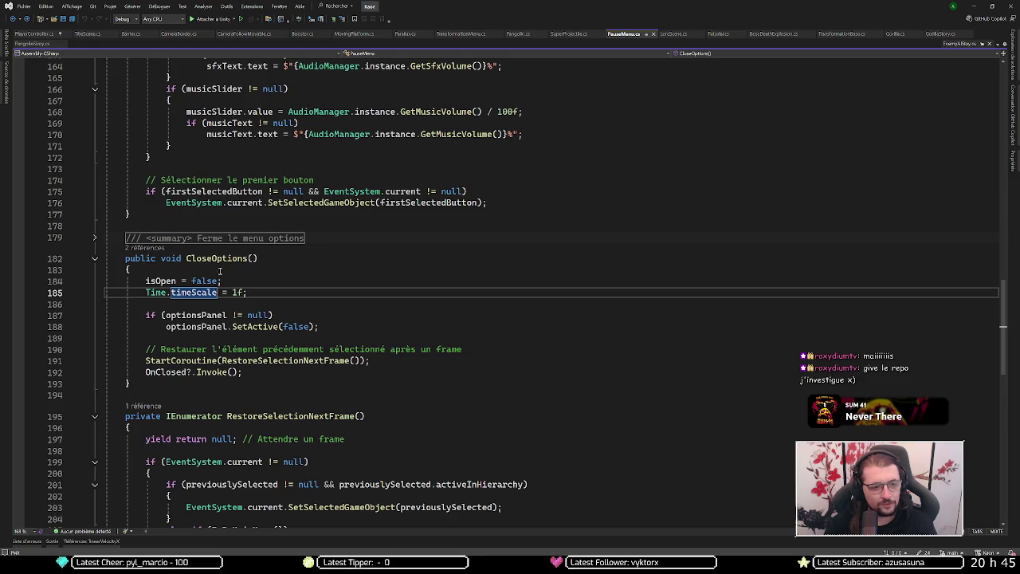
Step: Navigate back to PauseMenu.cs and follow OpenOptions' reference to its call inside ToggleOptions
{"action": "key", "text": "ctrl+minus"}
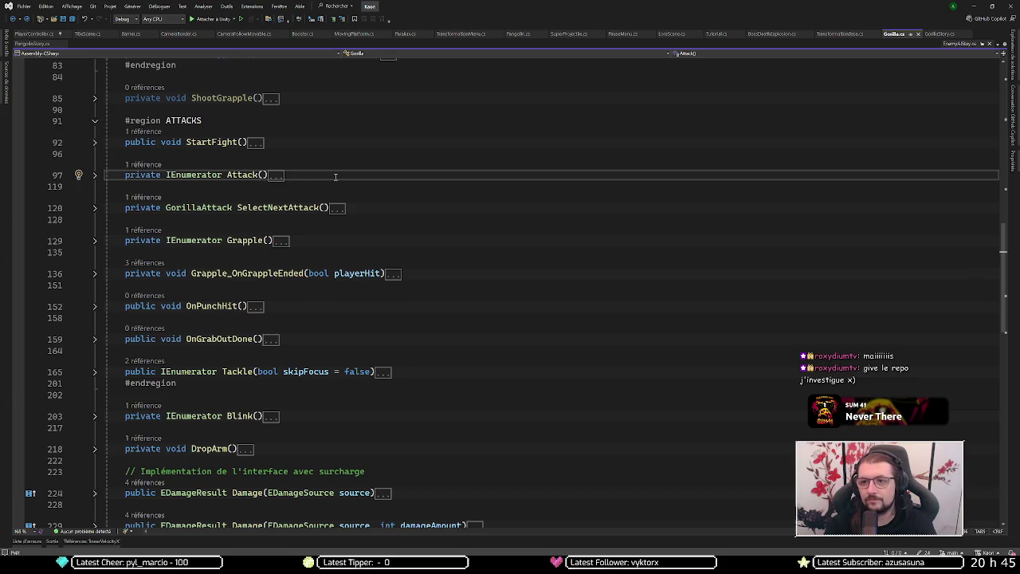
{"action": "key", "text": "ctrl+minus"}
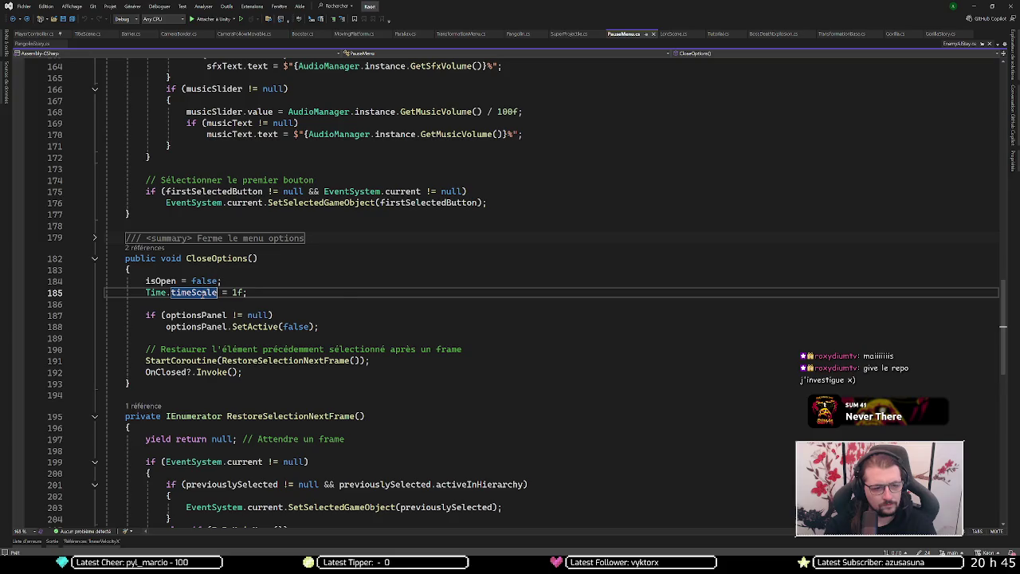
{"action": "scroll", "coordinate": [230, 256], "scroll_direction": "up", "scroll_amount": 10}
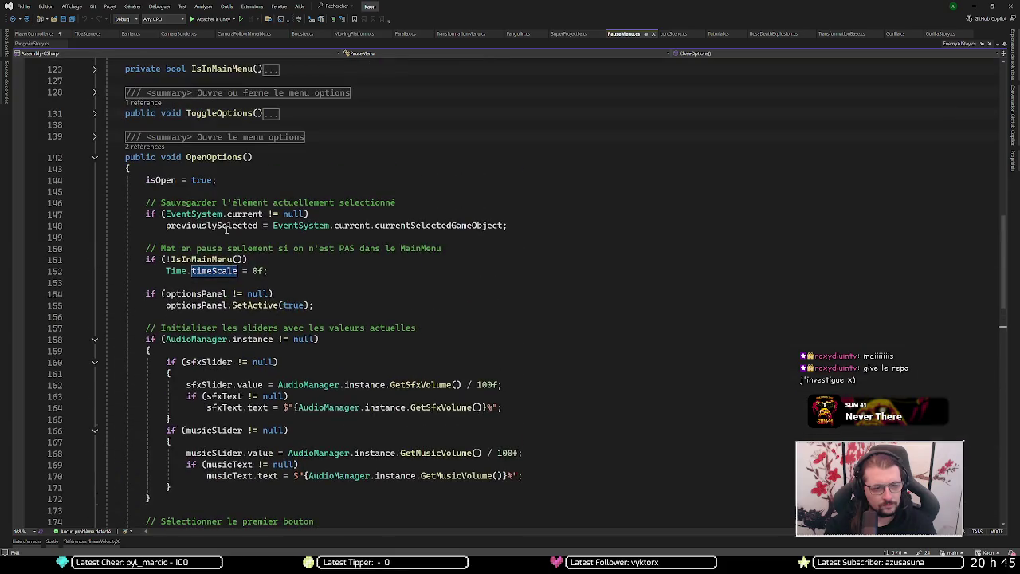
{"action": "left_click", "coordinate": [194, 157]}
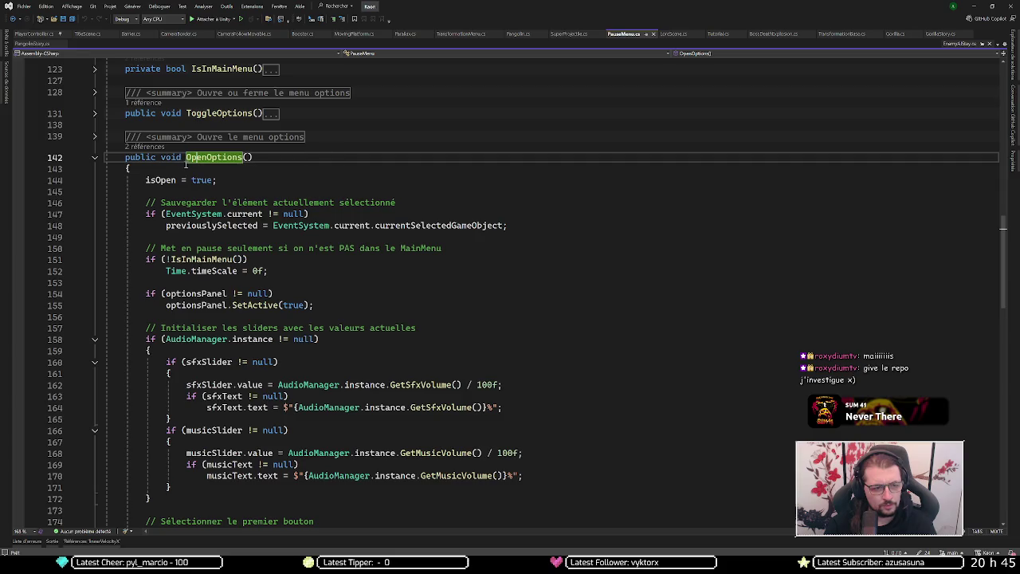
{"action": "left_click", "coordinate": [143, 148]}
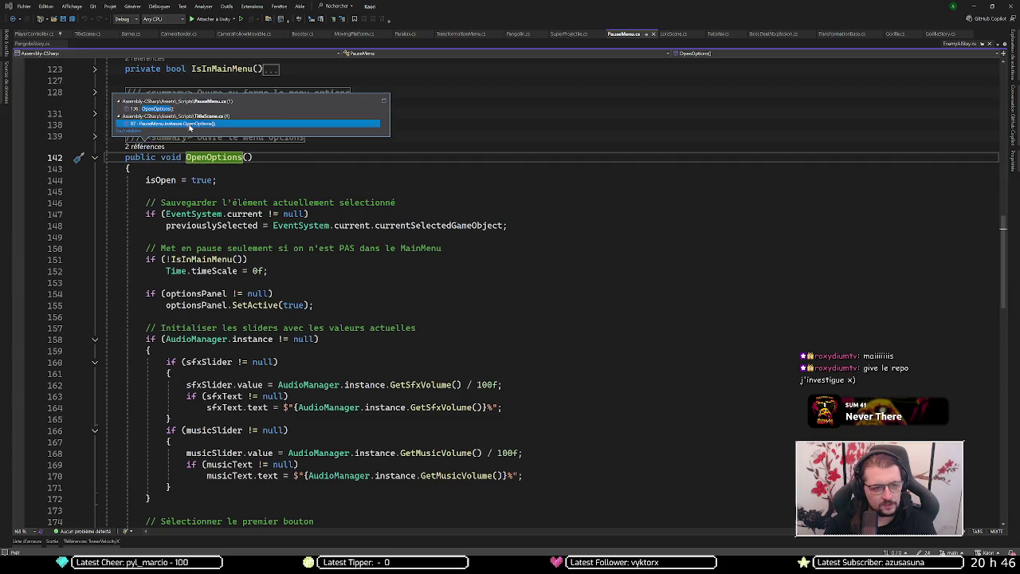
{"action": "left_click", "coordinate": [215, 110]}
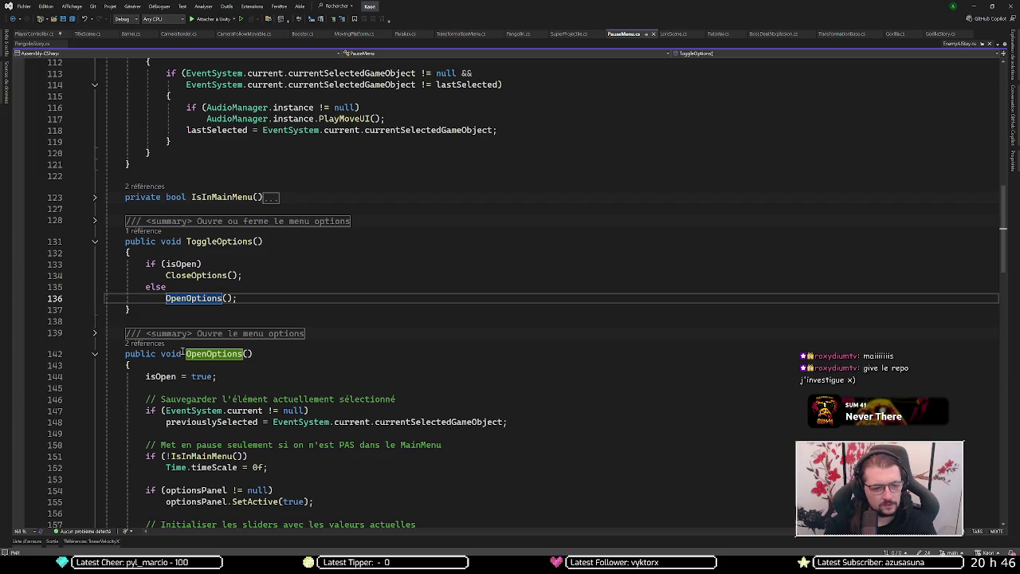
Step: Follow ToggleOptions' references to the OnMenu handler on line 66, then return to Unity
{"action": "left_click", "coordinate": [199, 241]}
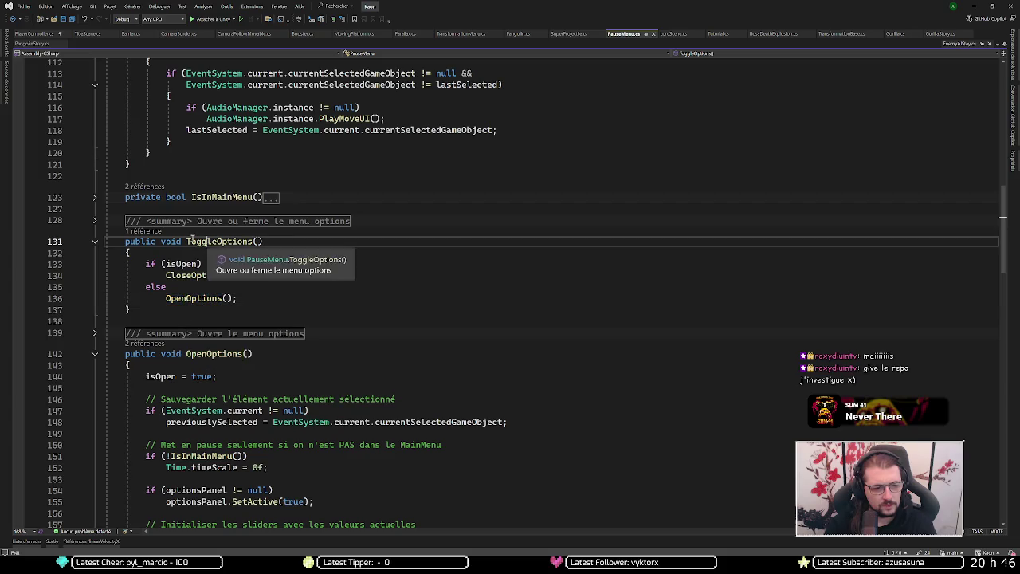
{"action": "left_click", "coordinate": [142, 231]}
{"action": "left_click", "coordinate": [156, 207]}
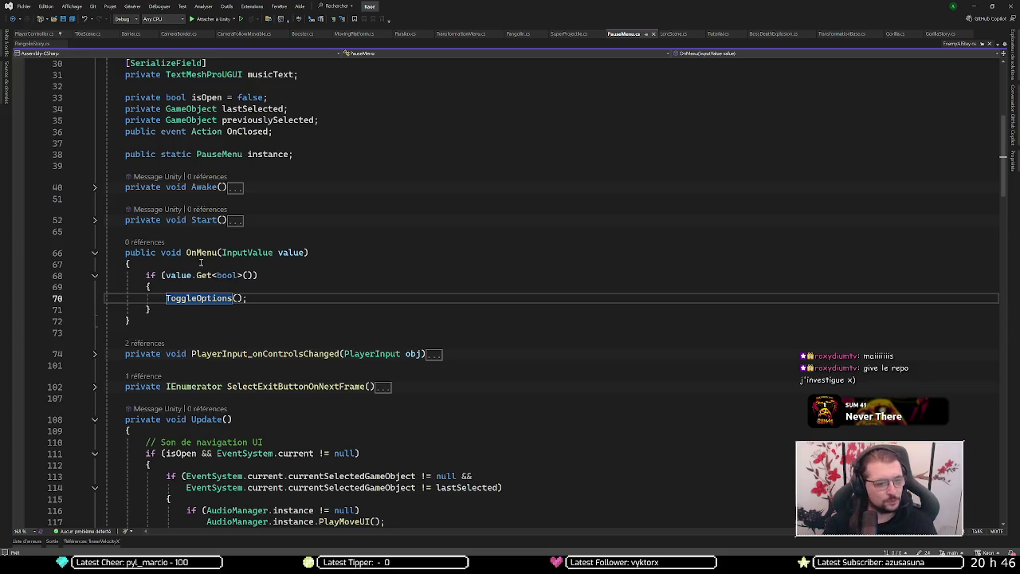
{"action": "left_click", "coordinate": [198, 253]}
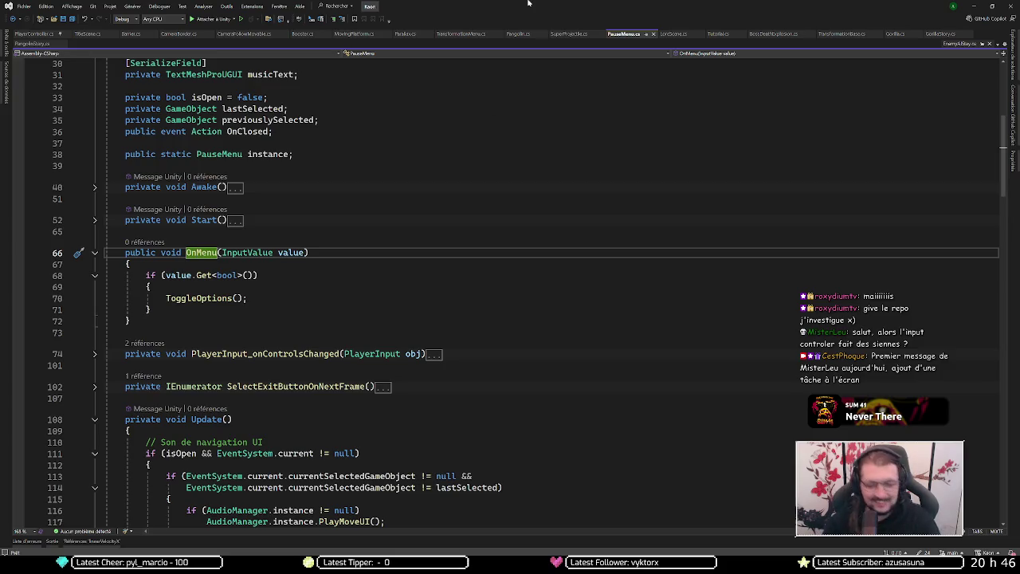
{"action": "left_click", "coordinate": [973, 6]}
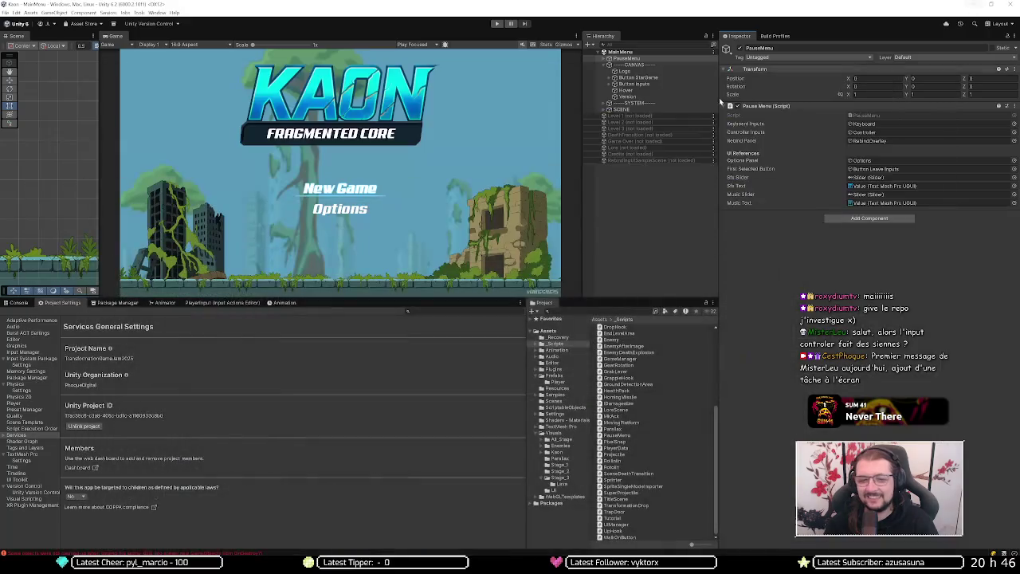
Step: Review Move's Left Stick and S/A/D keyboard bindings in PlayerInput, then enter play mode
{"action": "left_click", "coordinate": [222, 303]}
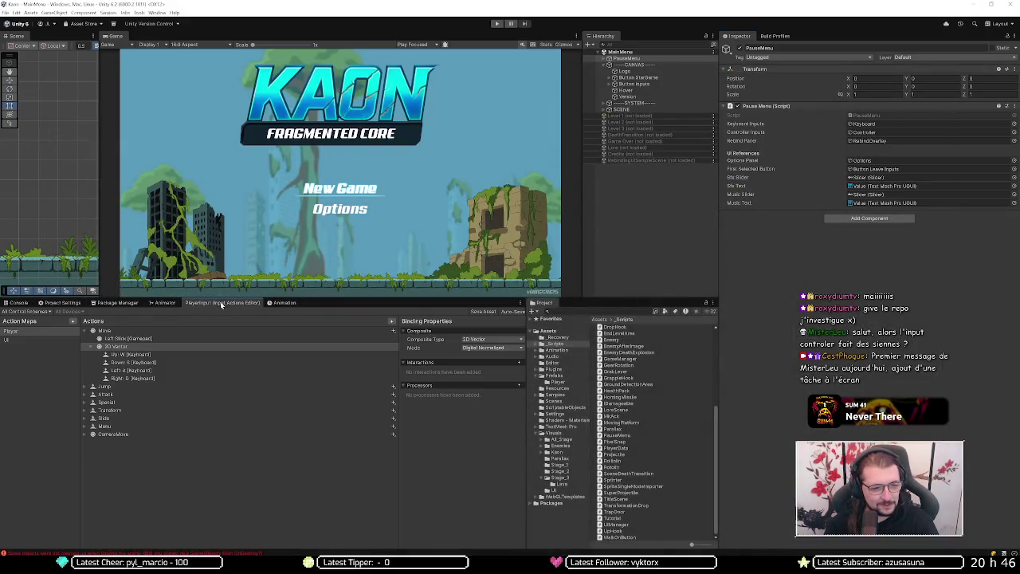
{"action": "left_click", "coordinate": [143, 339]}
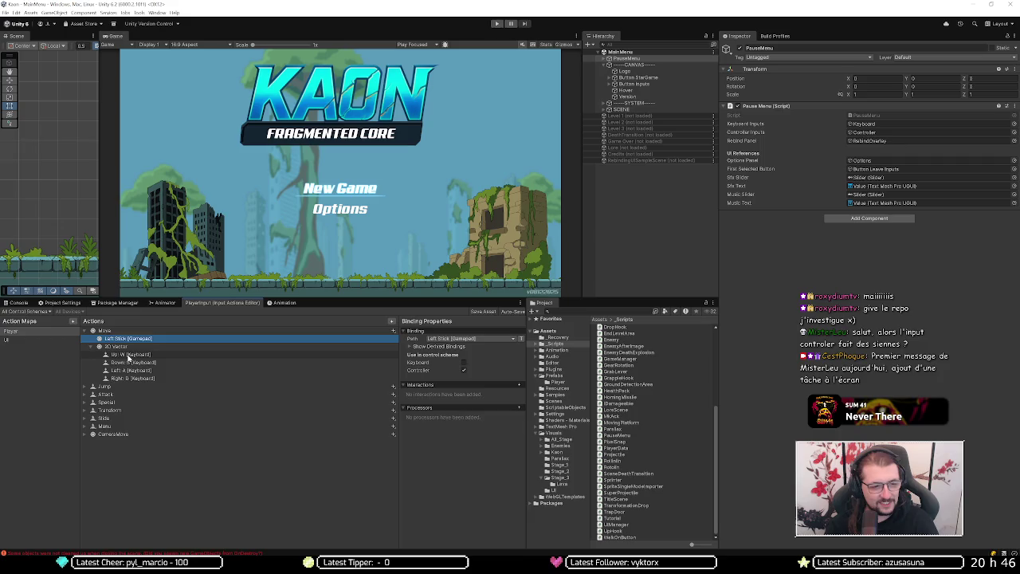
{"action": "left_click", "coordinate": [127, 364]}
{"action": "left_click", "coordinate": [127, 370]}
{"action": "left_click", "coordinate": [126, 377]}
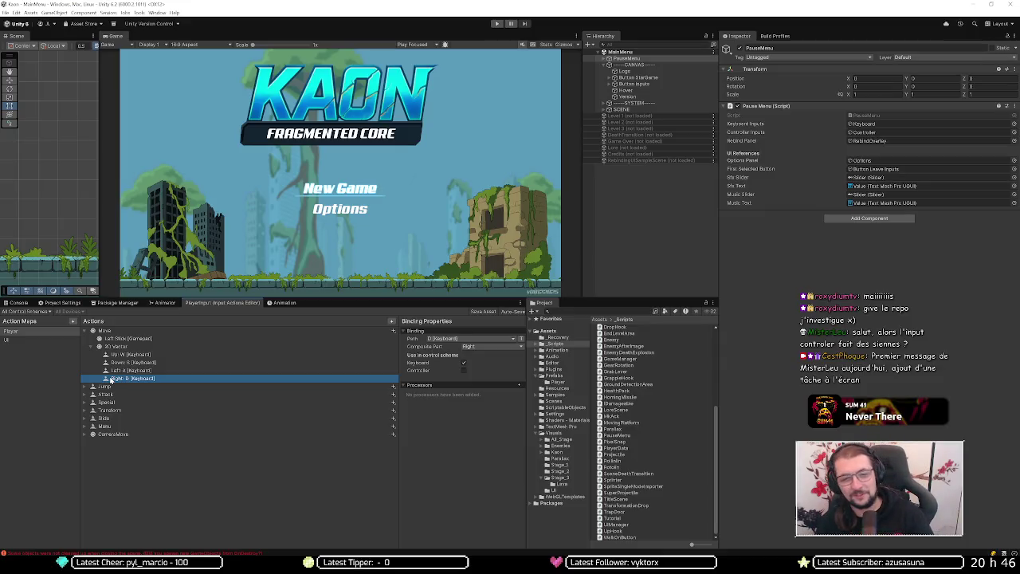
{"action": "left_click", "coordinate": [442, 92]}
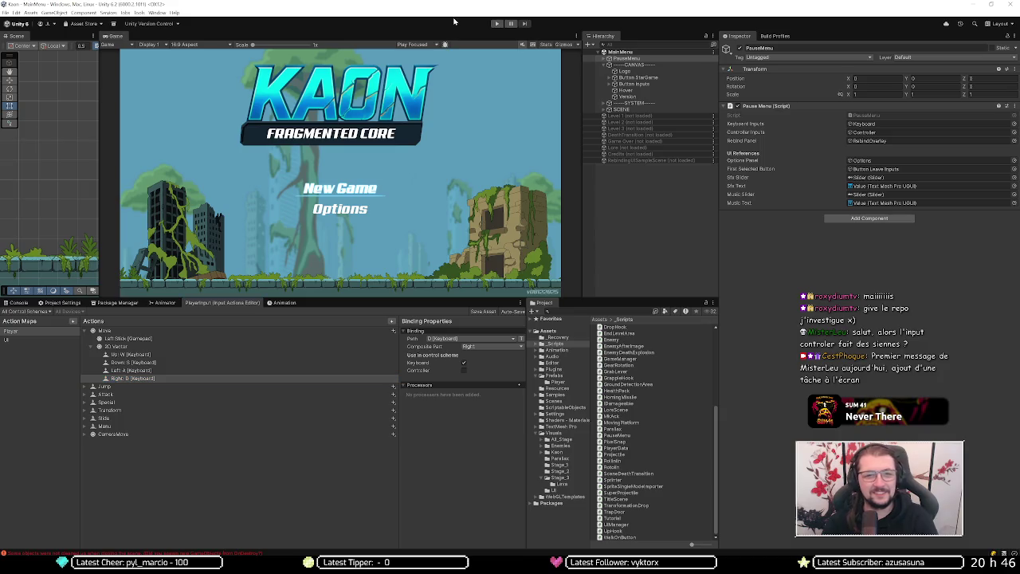
{"action": "left_click", "coordinate": [495, 23]}
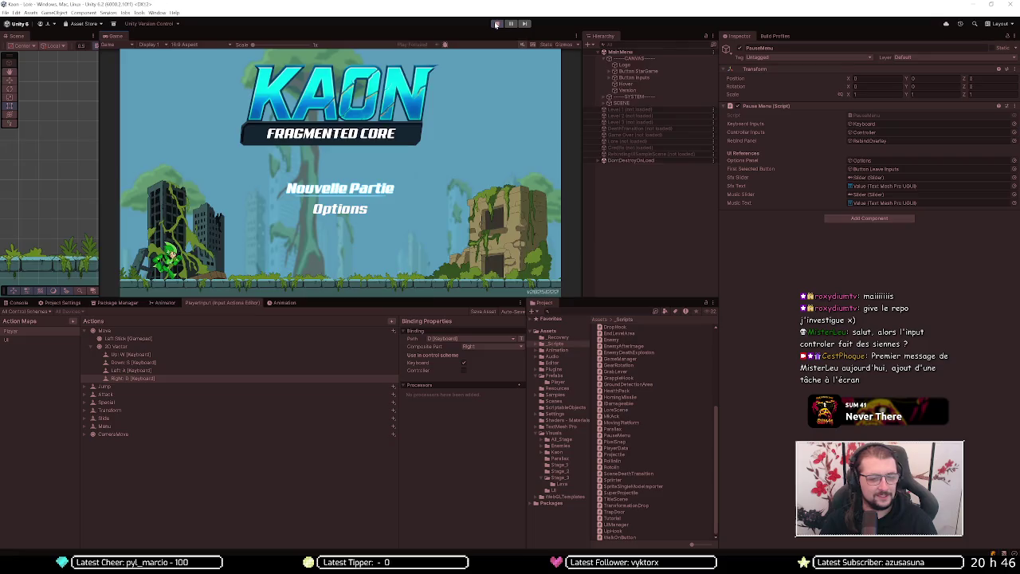
Step: Skip the Lore cutscene and walk the hero right and left with D and A in Level 1
{"action": "key", "text": "Return"}
{"action": "key", "text": "Return"}
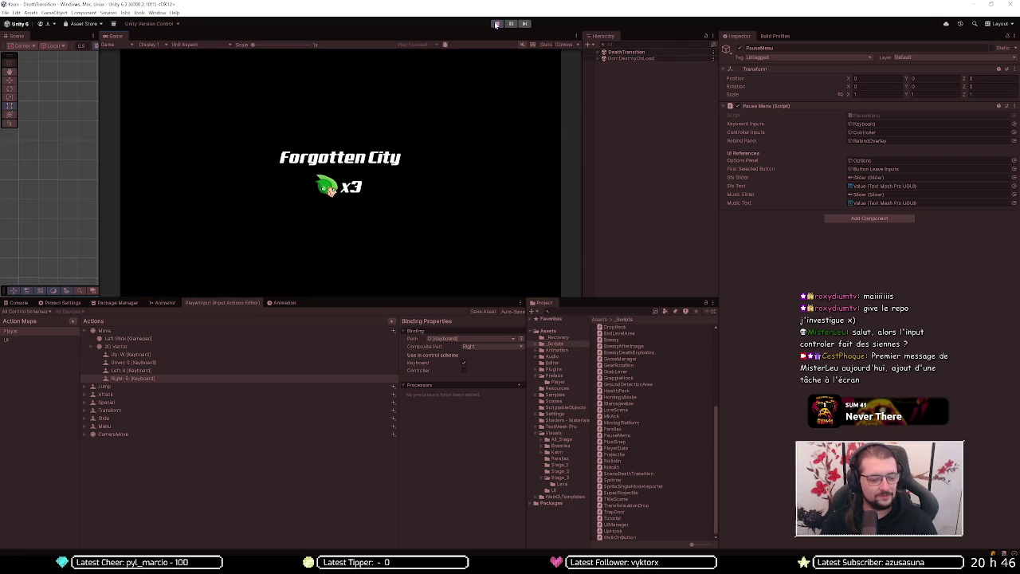
{"action": "key", "text": "d"}
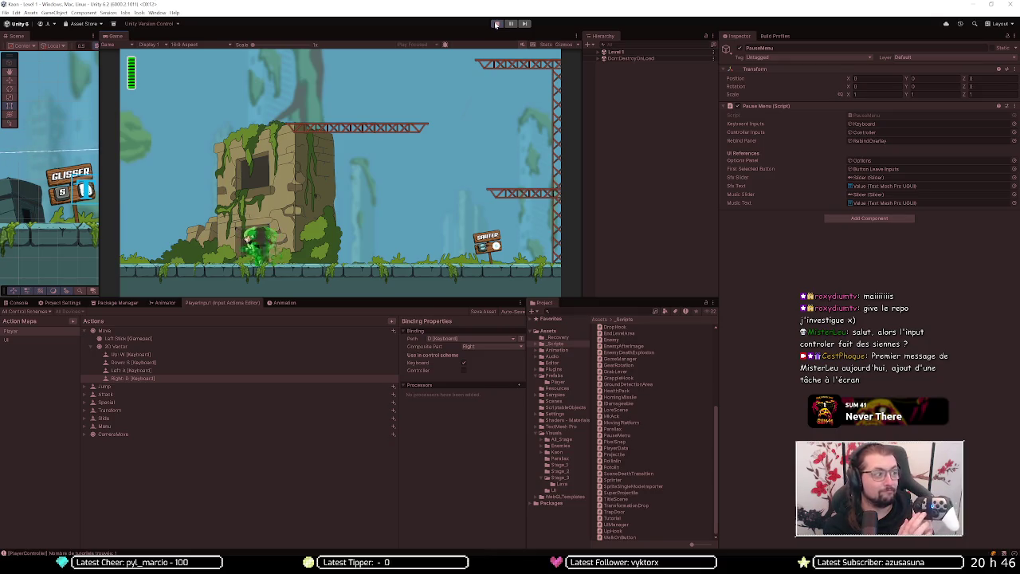
{"action": "key", "text": "a"}
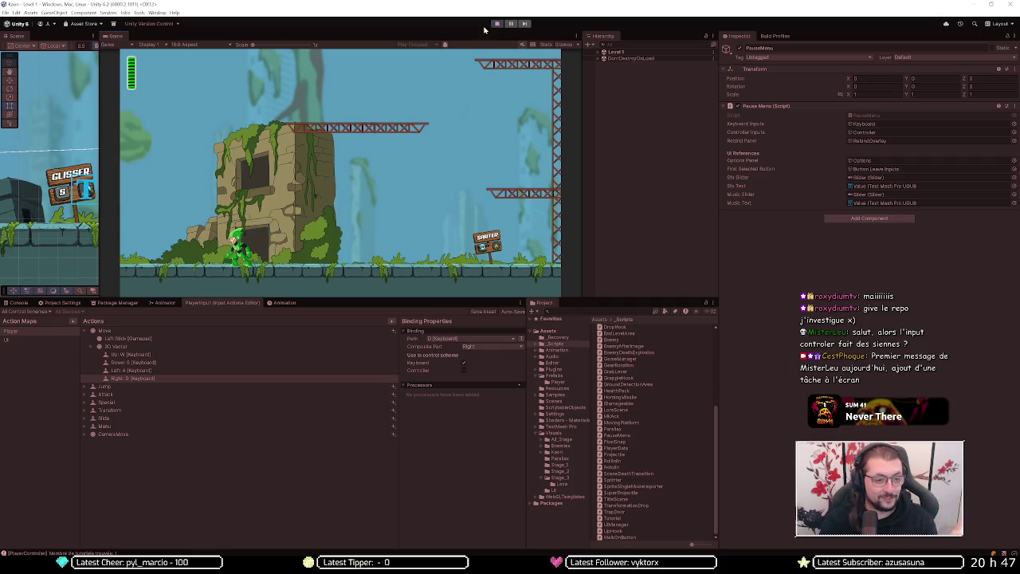
Step: Select the Left Stick and 2D Vector bindings, collapse the composite, and check the Discord help thread
{"action": "left_click", "coordinate": [123, 340]}
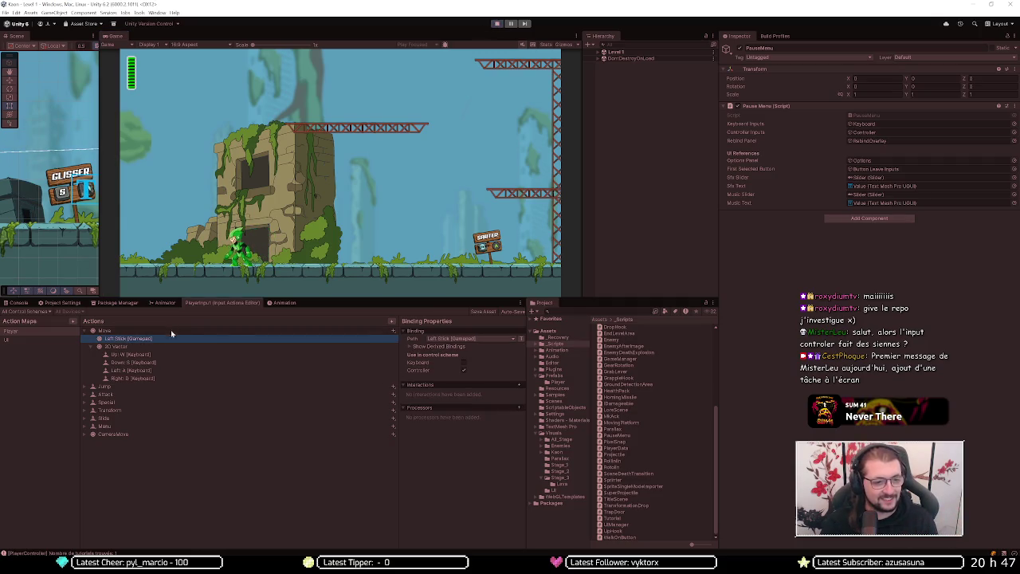
{"action": "left_click", "coordinate": [237, 346]}
{"action": "key", "text": "Left"}
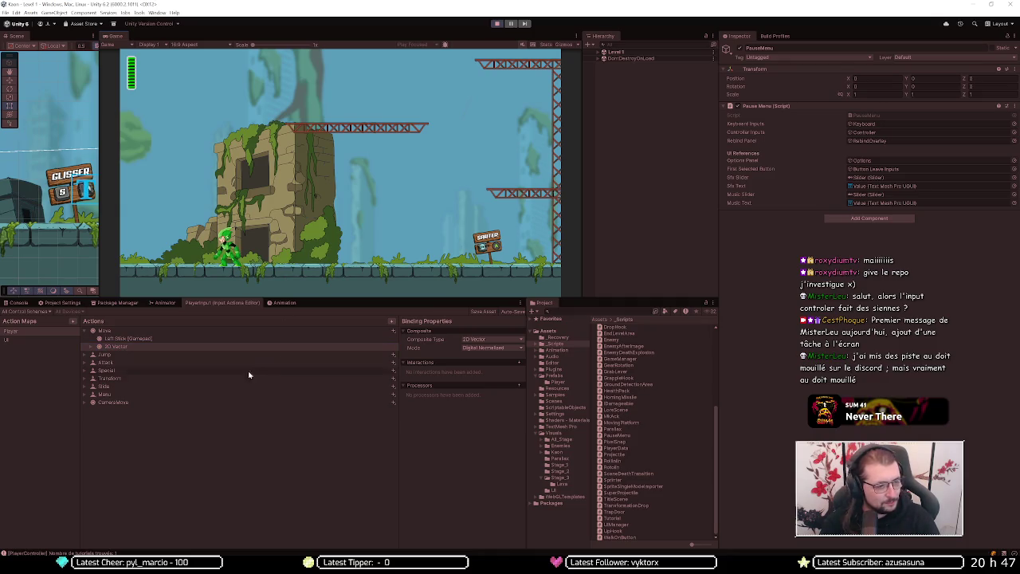
{"action": "key", "text": "alt+Tab"}
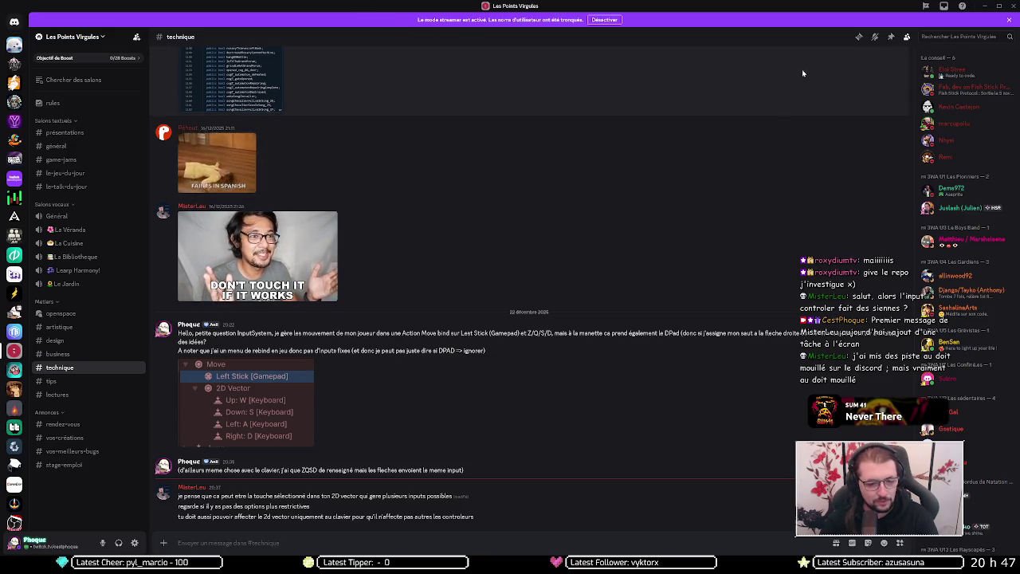
{"action": "left_click", "coordinate": [984, 5]}
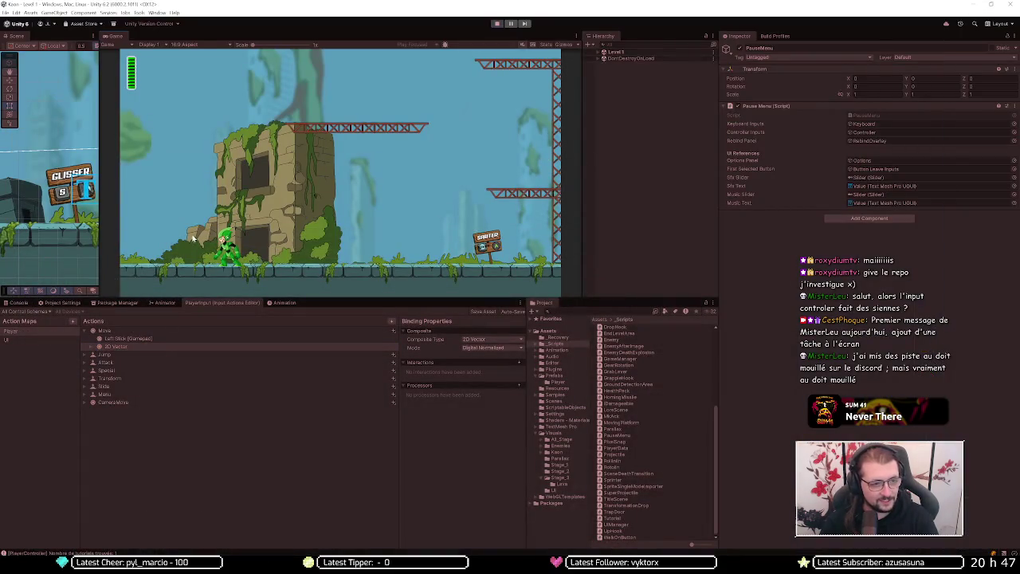
Step: Expand the 2D Vector composite and inspect its Up W, Down S, Left A and Right D parts
{"action": "left_click", "coordinate": [117, 348]}
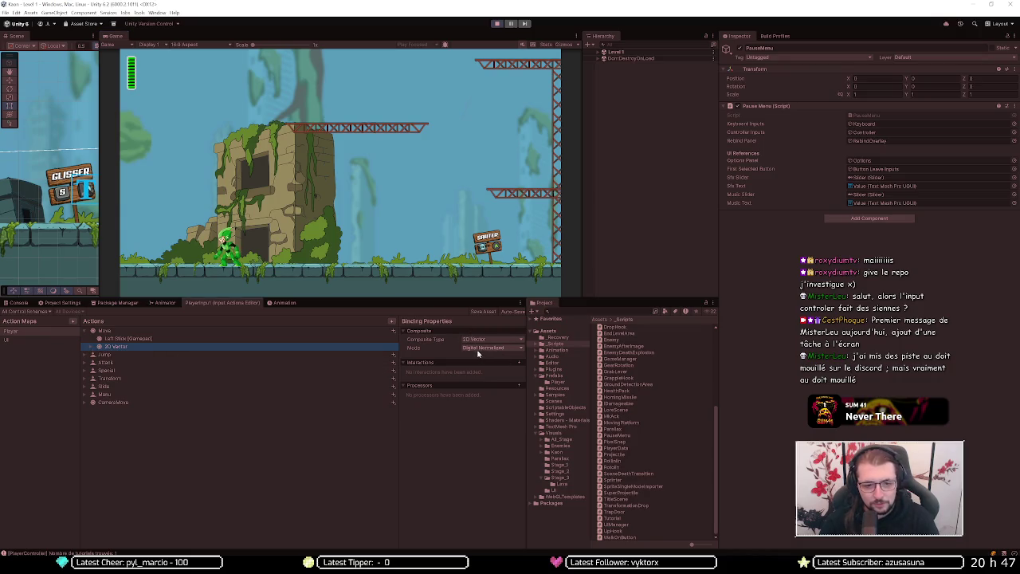
{"action": "left_click", "coordinate": [90, 348]}
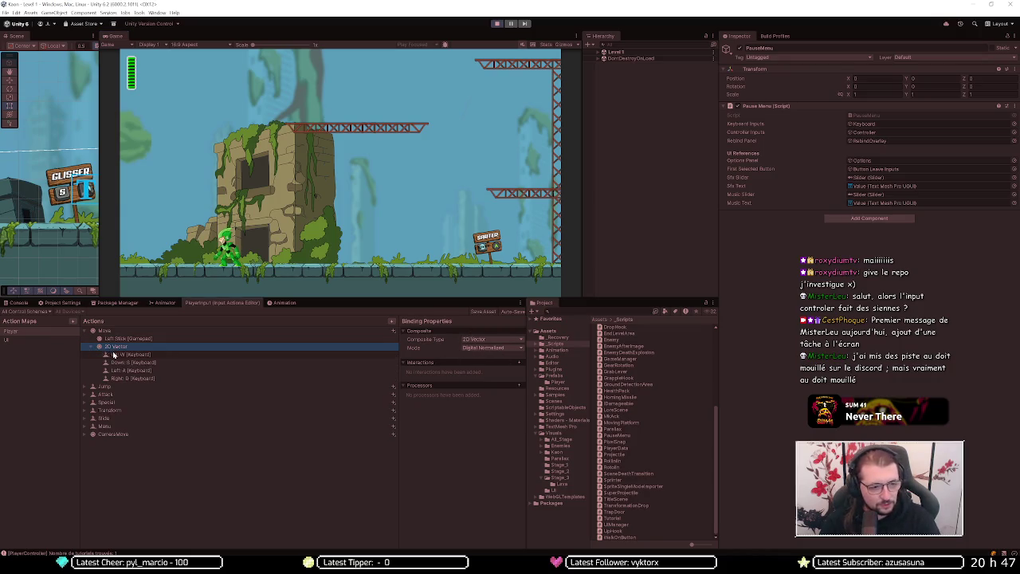
{"action": "left_click", "coordinate": [116, 355]}
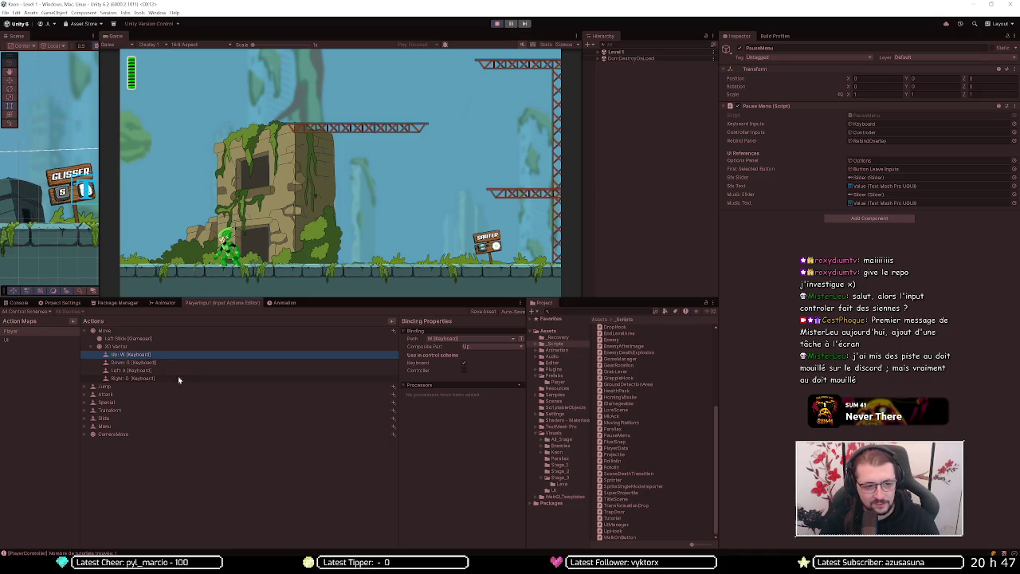
{"action": "left_click", "coordinate": [154, 378]}
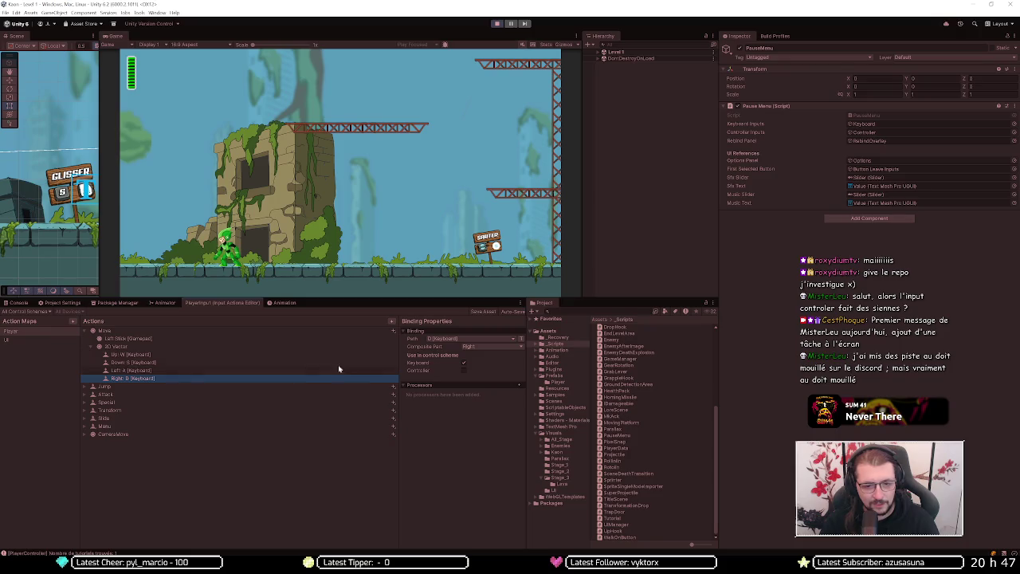
{"action": "left_click", "coordinate": [197, 371]}
{"action": "left_click", "coordinate": [199, 362]}
{"action": "left_click", "coordinate": [201, 353]}
{"action": "left_click", "coordinate": [172, 339]}
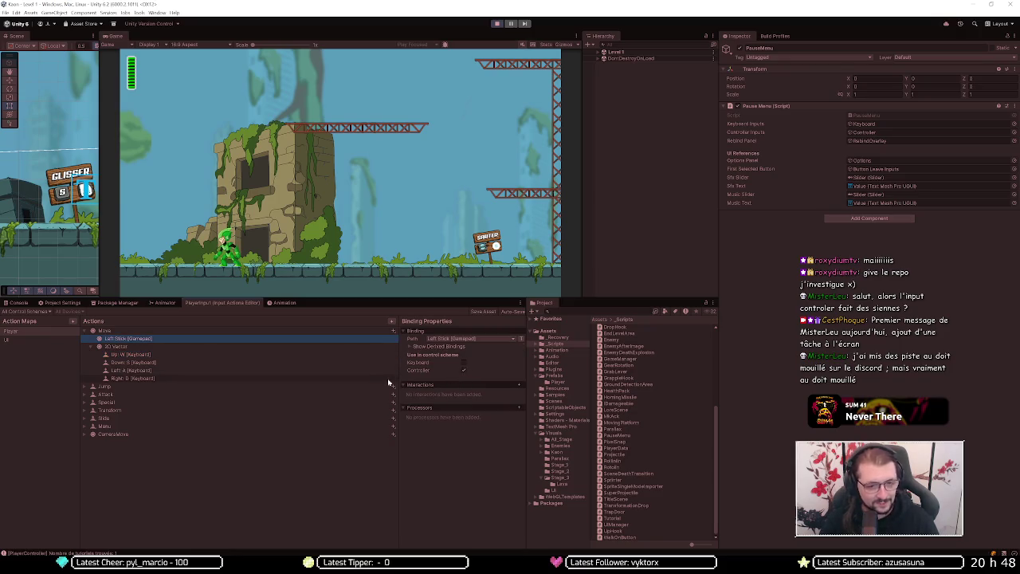
Step: Reread the Discord advice, then list the Left Stick binding's derived gamepad bindings
{"action": "key", "text": "alt+Tab"}
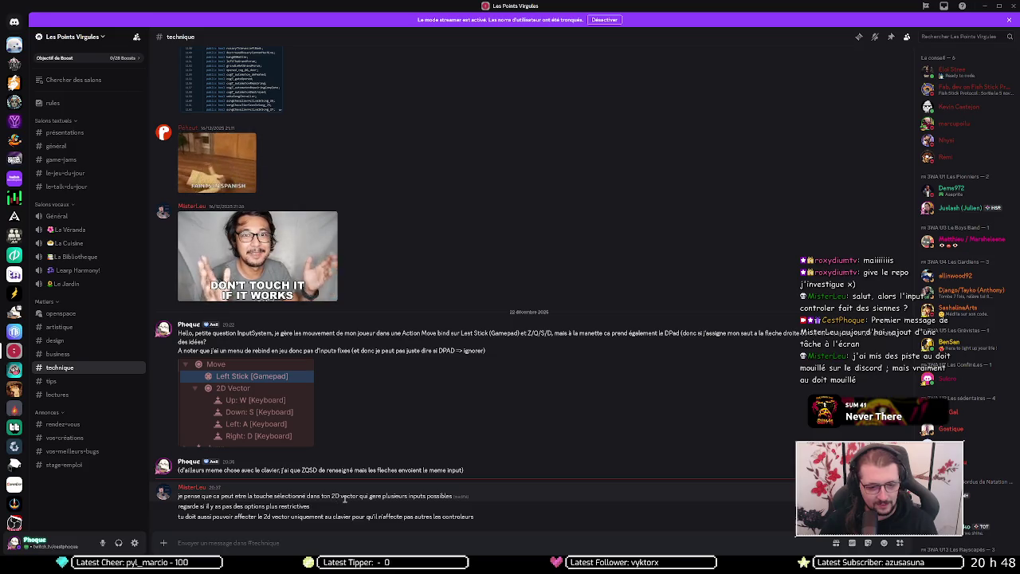
{"action": "key", "text": "alt+Tab"}
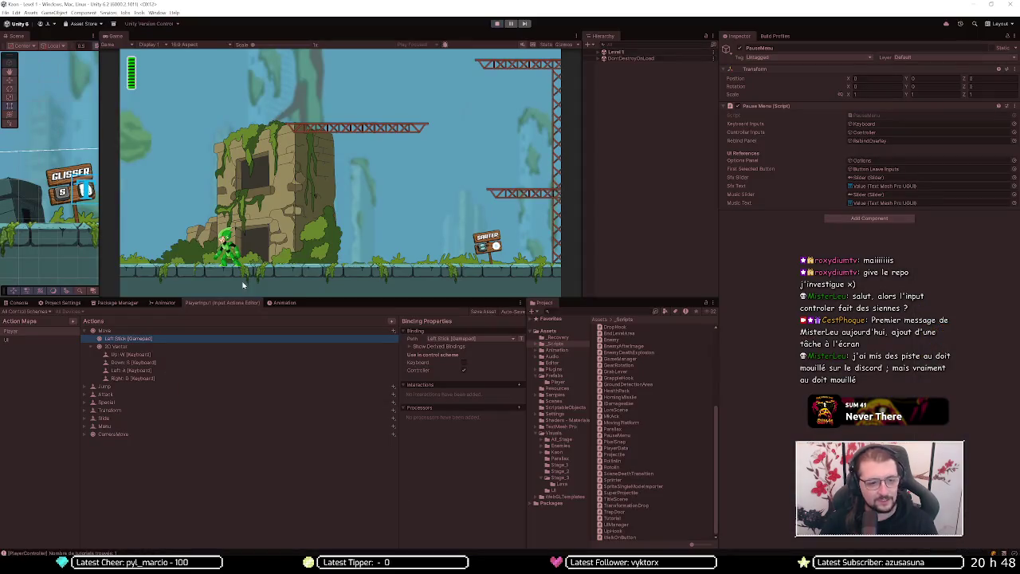
{"action": "left_click", "coordinate": [445, 347]}
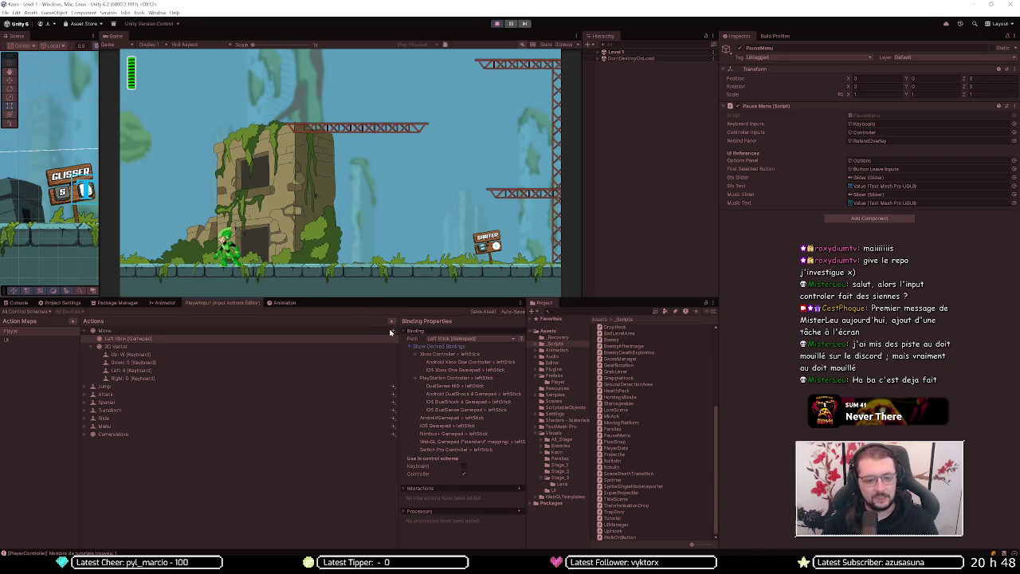
Step: Set the Move binding path to Left Stick [Switch Pro Controller] using Listen
{"action": "left_click", "coordinate": [470, 340]}
{"action": "left_click", "coordinate": [436, 351]}
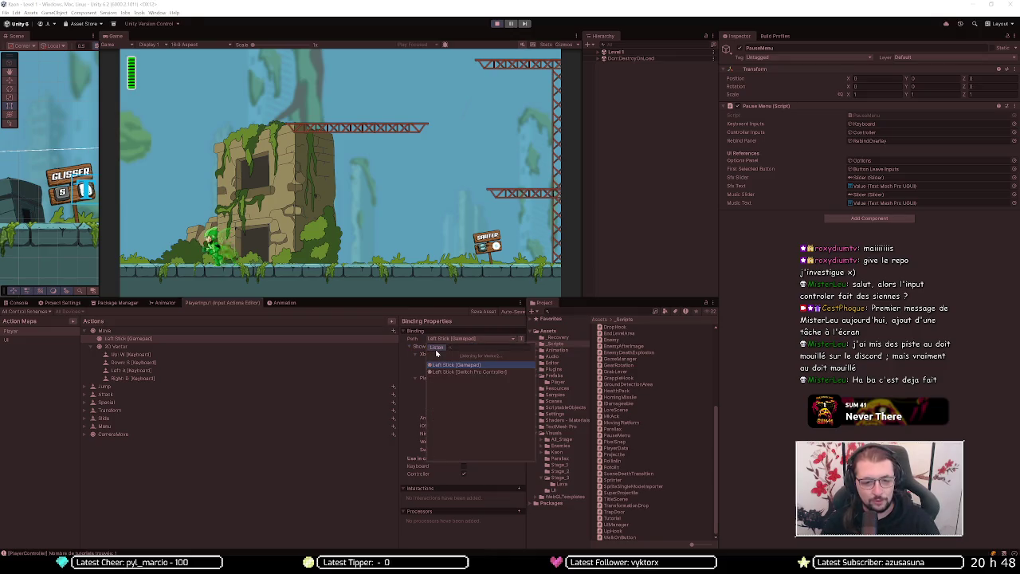
{"action": "left_click", "coordinate": [466, 371]}
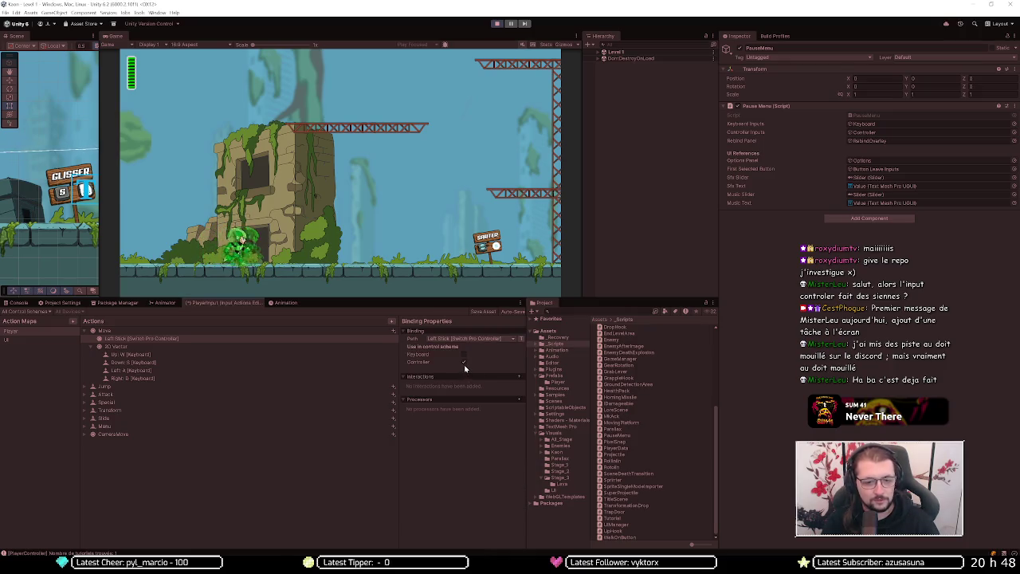
Step: Save the input actions asset, playtest with the Switch Pro left stick, then stop the game
{"action": "left_click", "coordinate": [483, 311]}
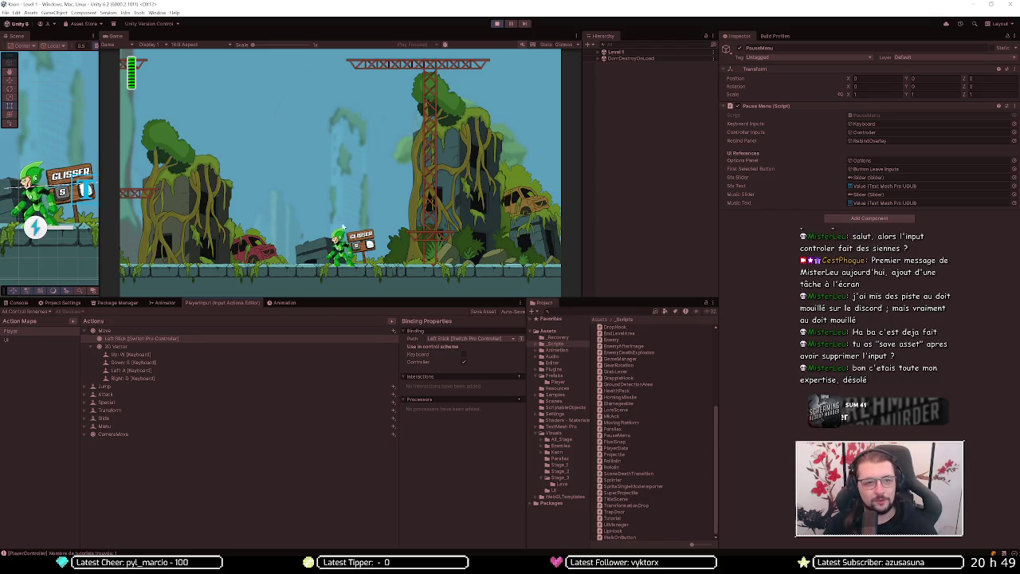
{"action": "left_click", "coordinate": [497, 24]}
Step: Restart play mode and rebind the Attaquer control in the in-game Options menu
{"action": "left_click", "coordinate": [497, 24]}
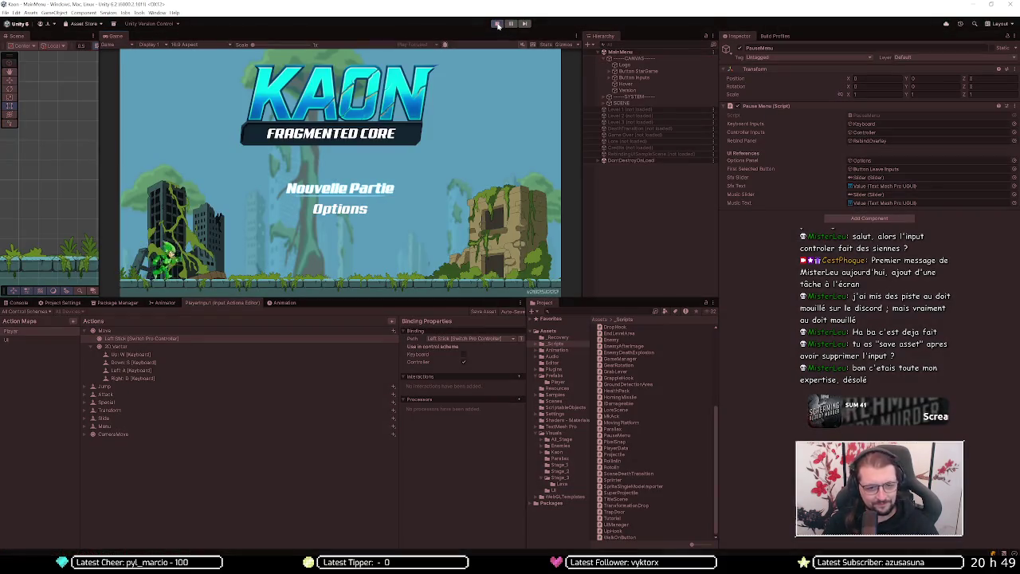
{"action": "key", "text": "Down"}
{"action": "key", "text": "Return"}
{"action": "key", "text": "Down"}
{"action": "key", "text": "Down"}
{"action": "key", "text": "Down"}
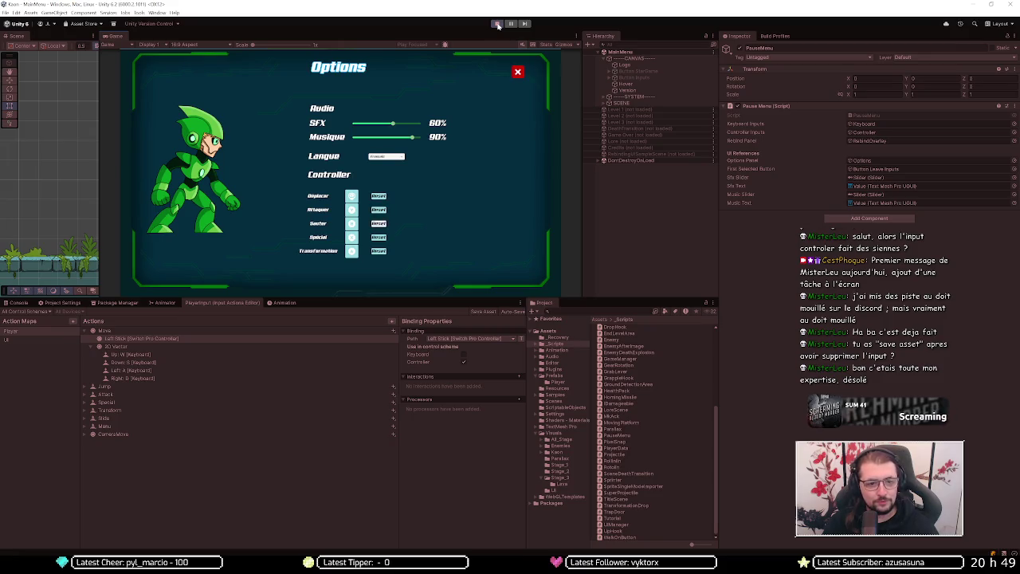
{"action": "key", "text": "Down"}
{"action": "key", "text": "Up"}
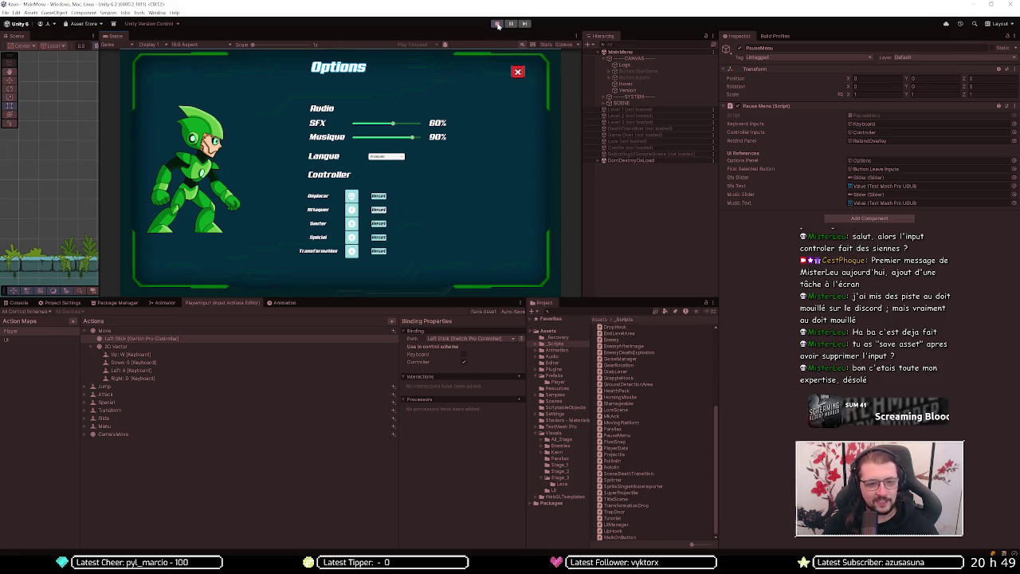
{"action": "key", "text": "Down"}
{"action": "key", "text": "Down"}
{"action": "key", "text": "Left"}
{"action": "key", "text": "Return"}
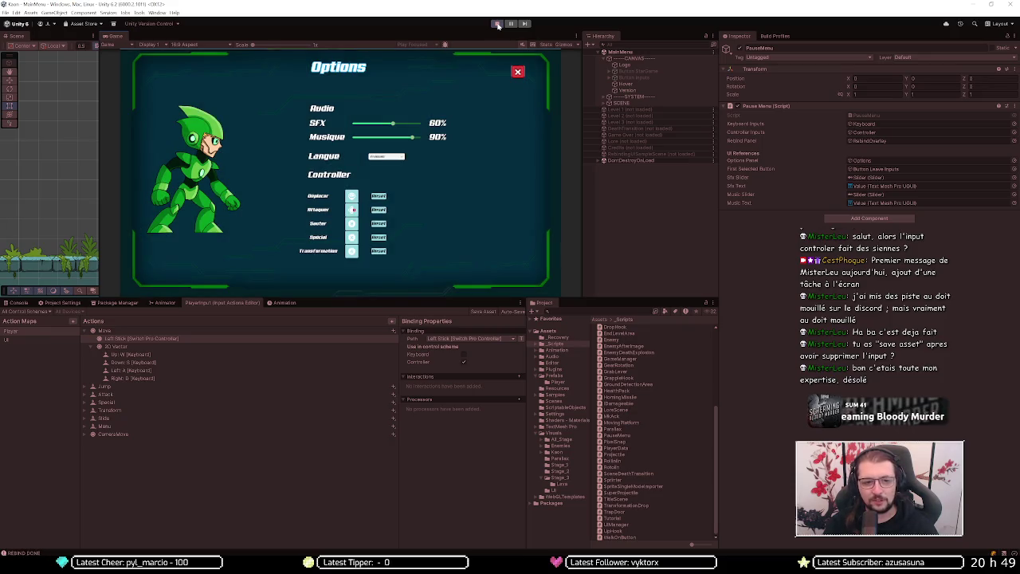
{"action": "key", "text": "Escape"}
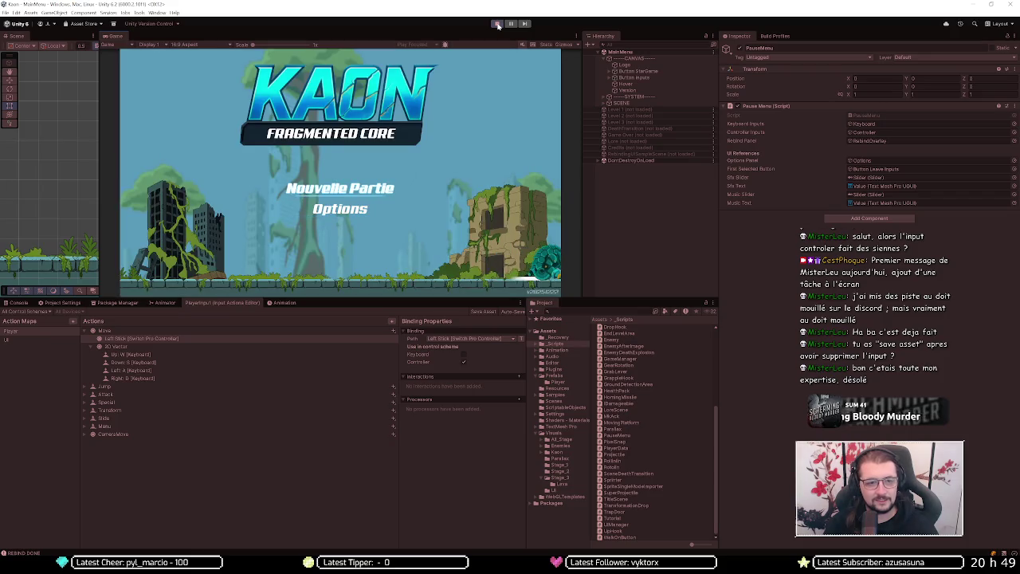
Step: Skip the cutscene and run and jump around Level 1's girder, tower and platforms with D, A and Space
{"action": "key", "text": "Return"}
{"action": "key", "text": "Return"}
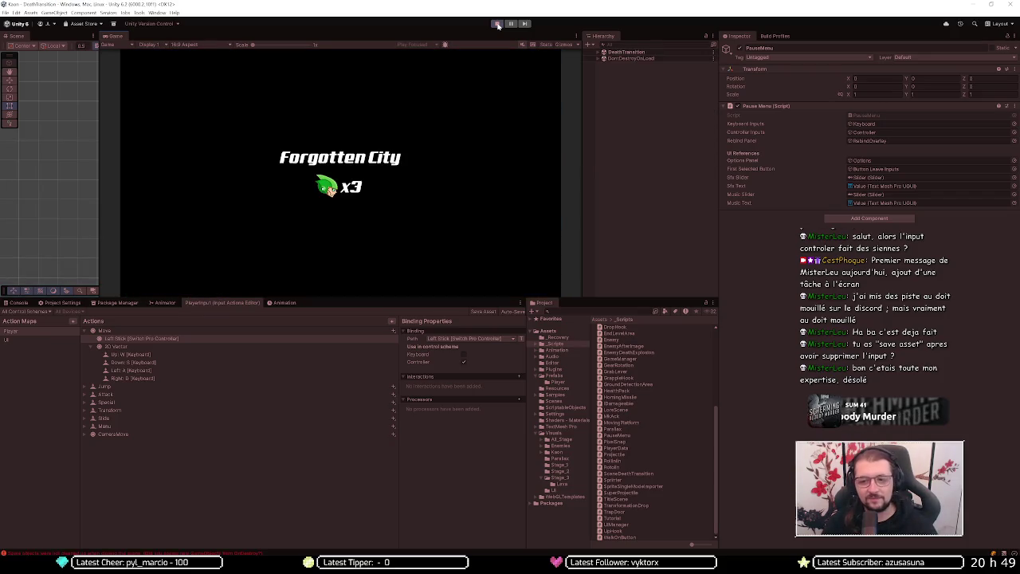
{"action": "key", "text": "d"}
{"action": "key", "text": "d"}
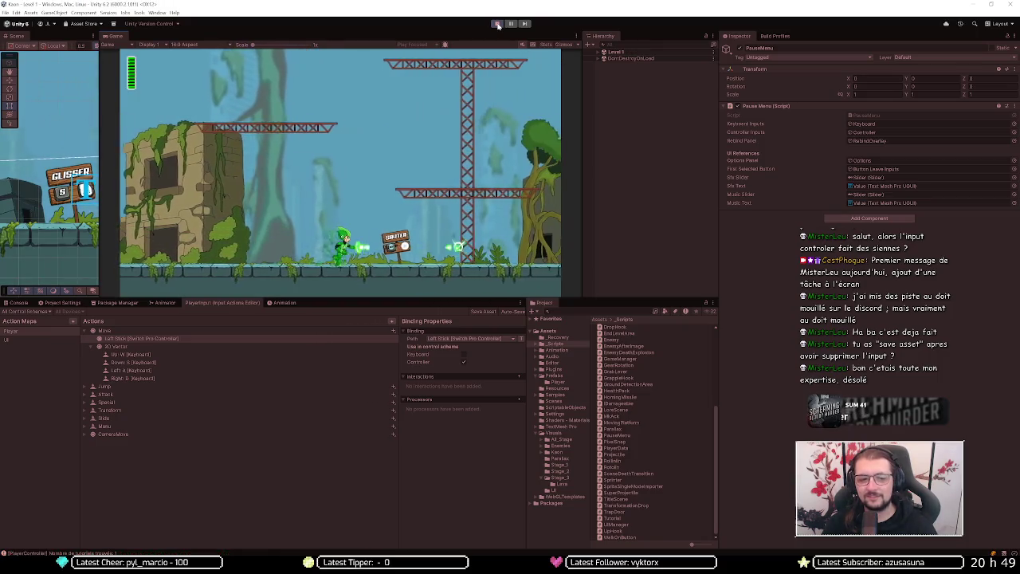
{"action": "key", "text": "d"}
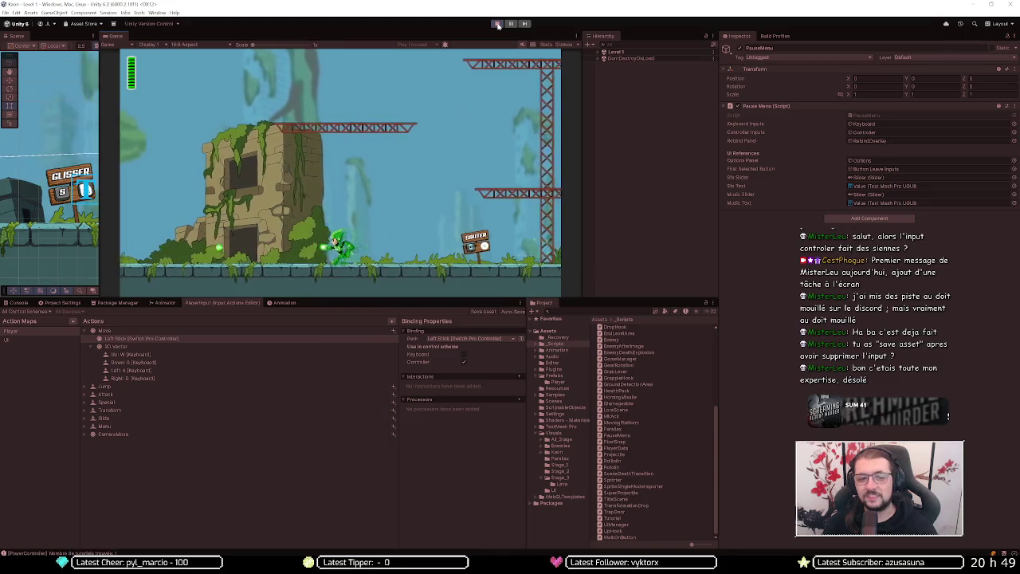
{"action": "key", "text": "a"}
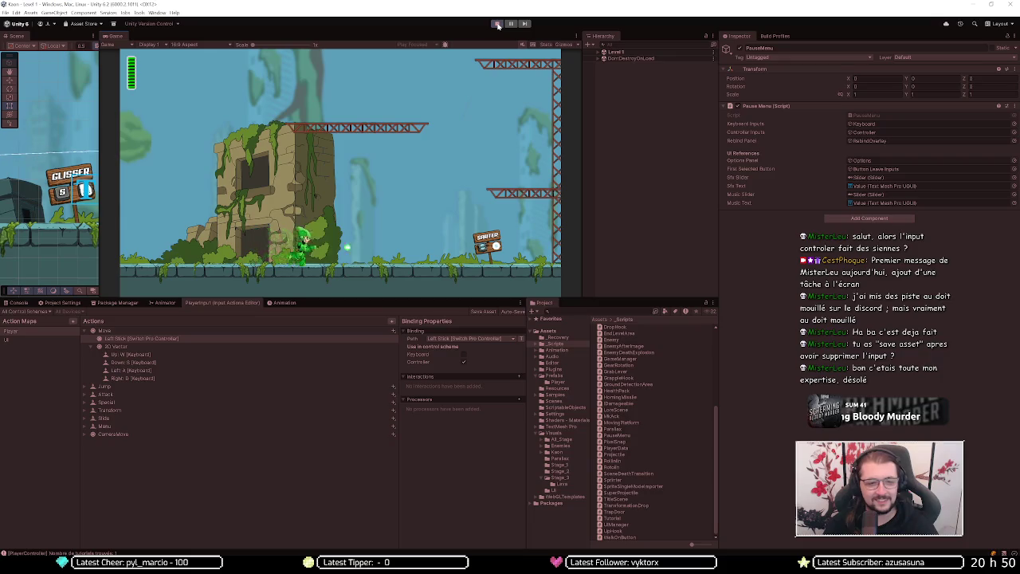
{"action": "key", "text": "d"}
{"action": "key", "text": "space"}
{"action": "key", "text": "a"}
{"action": "key", "text": "space"}
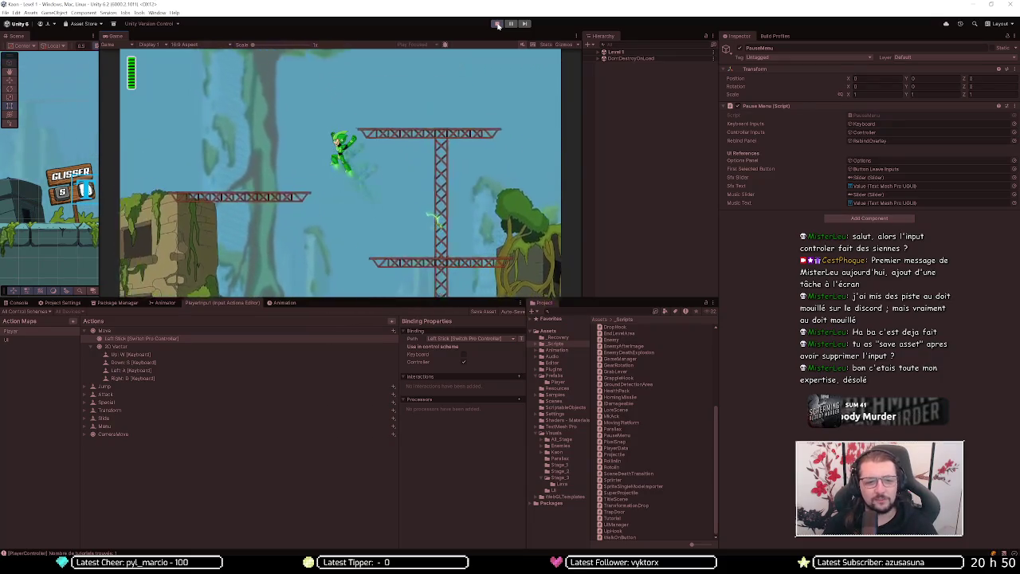
{"action": "key", "text": "d"}
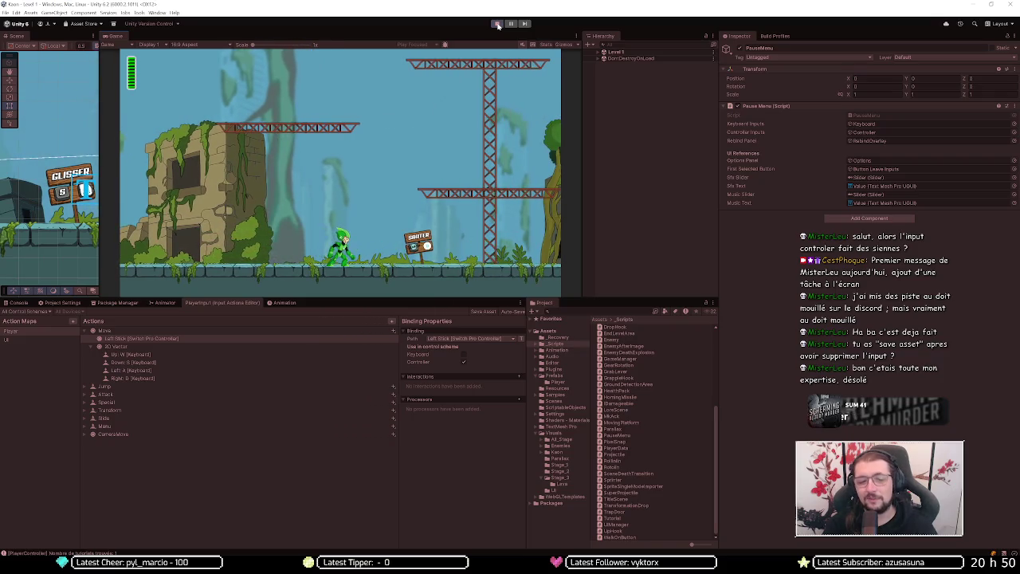
{"action": "key", "text": "d"}
{"action": "key", "text": "a"}
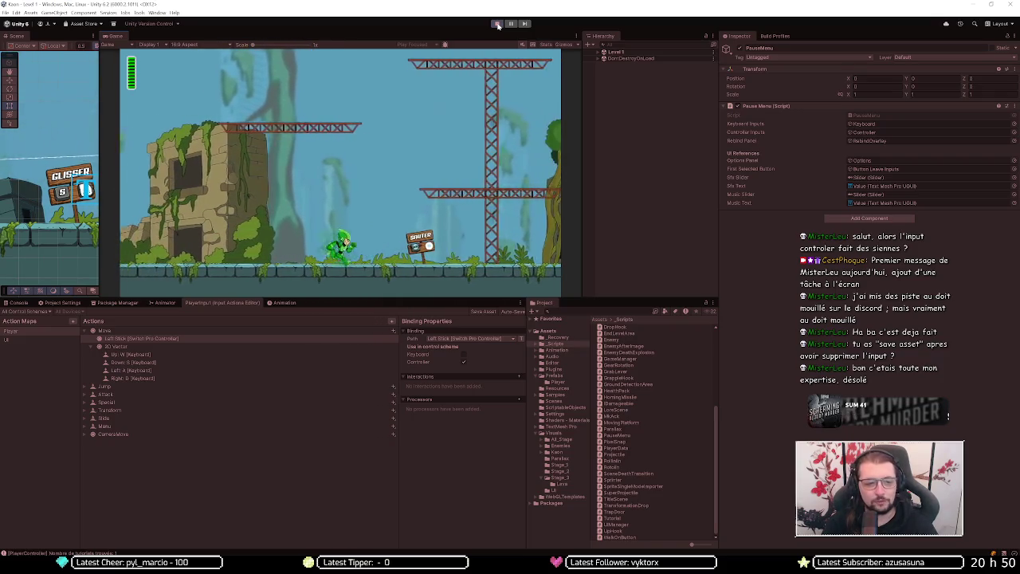
{"action": "key", "text": "space"}
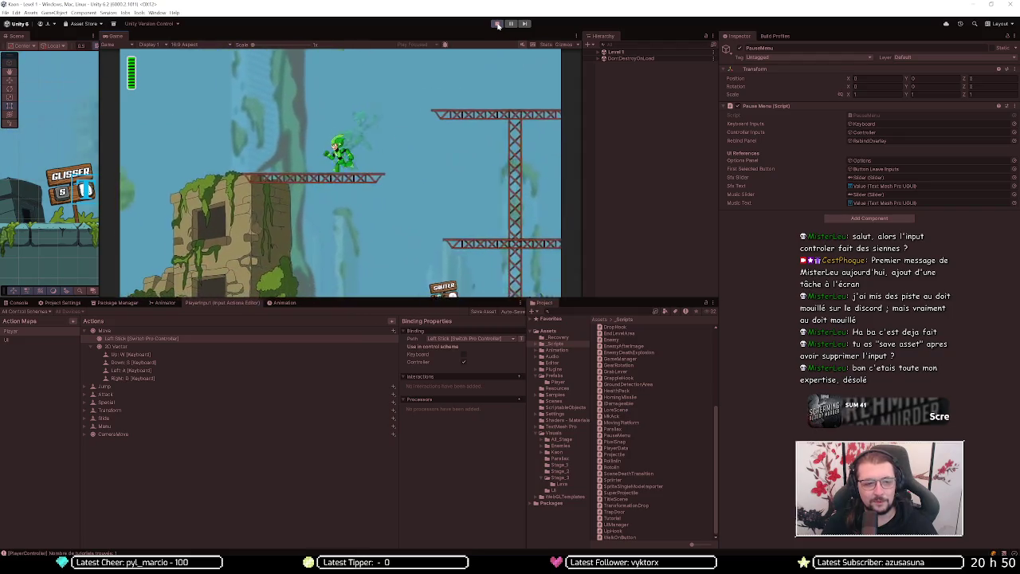
{"action": "key", "text": "a"}
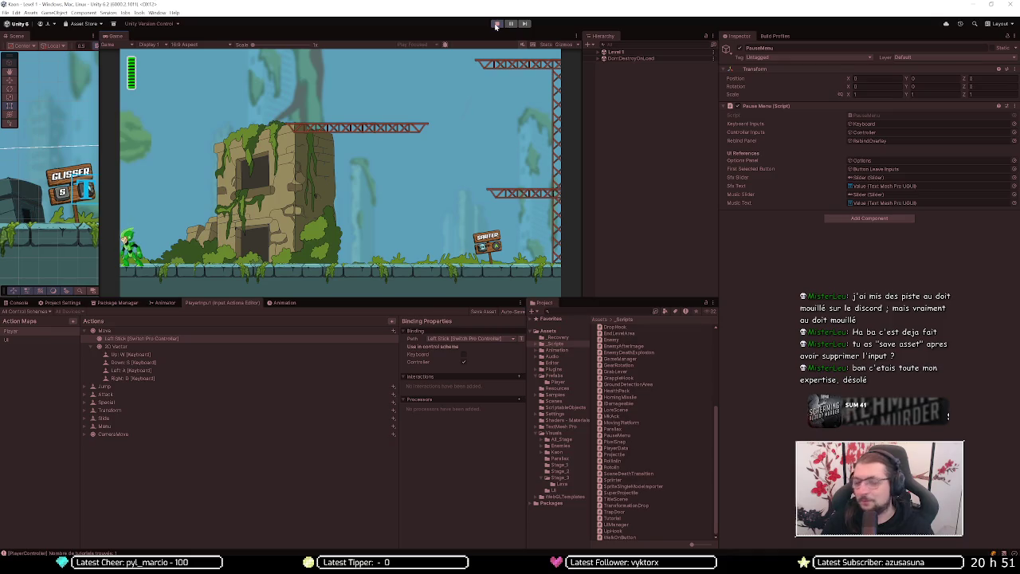
Step: Exit Play mode, returning to the MainMenu scene's KAON title screen
{"action": "left_click", "coordinate": [495, 24]}
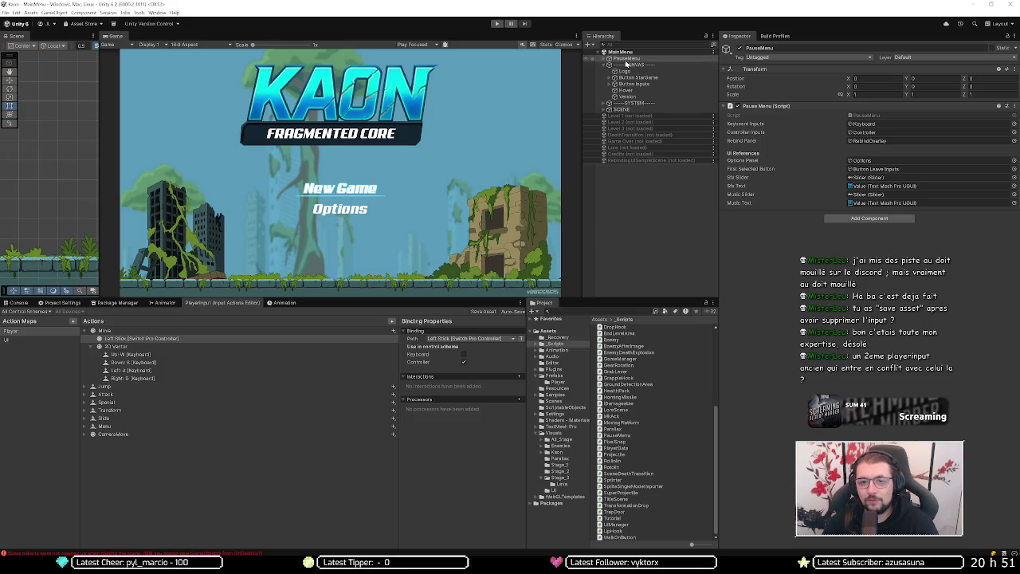
Step: Enter Play mode, start Nouvelle Partie, and expand Level 1 > LEVEL > Entities in the hierarchy
{"action": "left_click", "coordinate": [498, 24]}
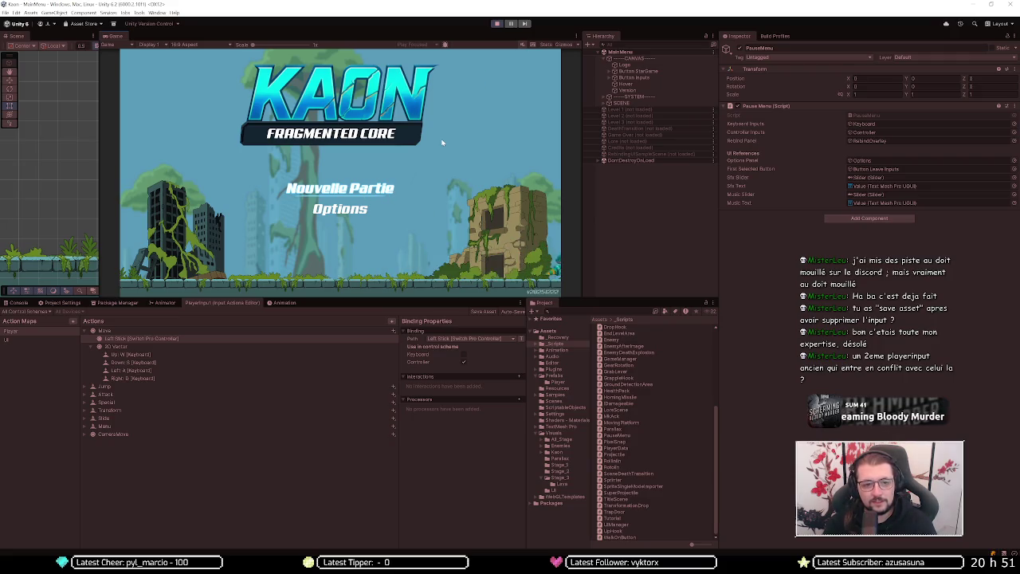
{"action": "left_click", "coordinate": [365, 195]}
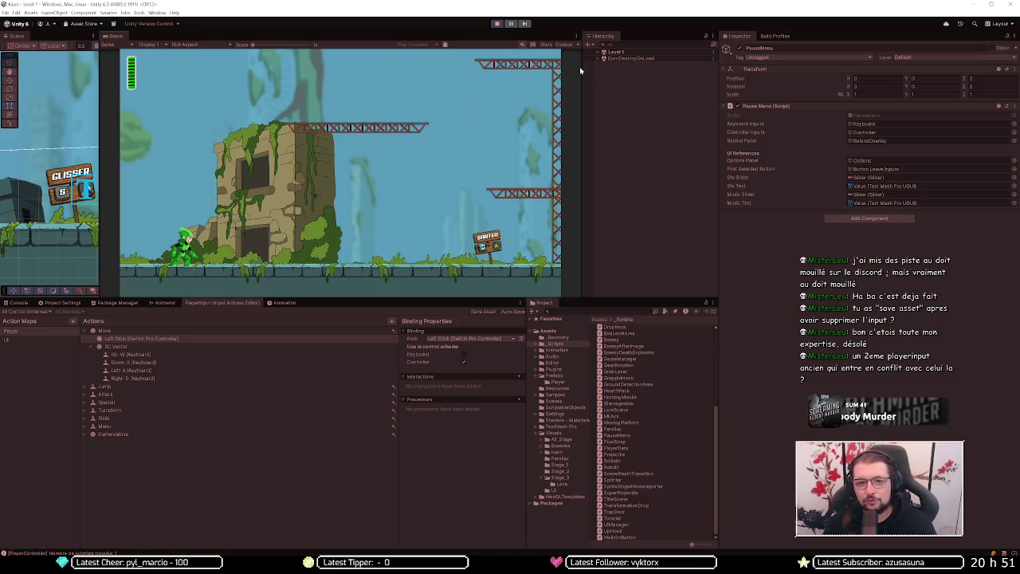
{"action": "left_click", "coordinate": [594, 52]}
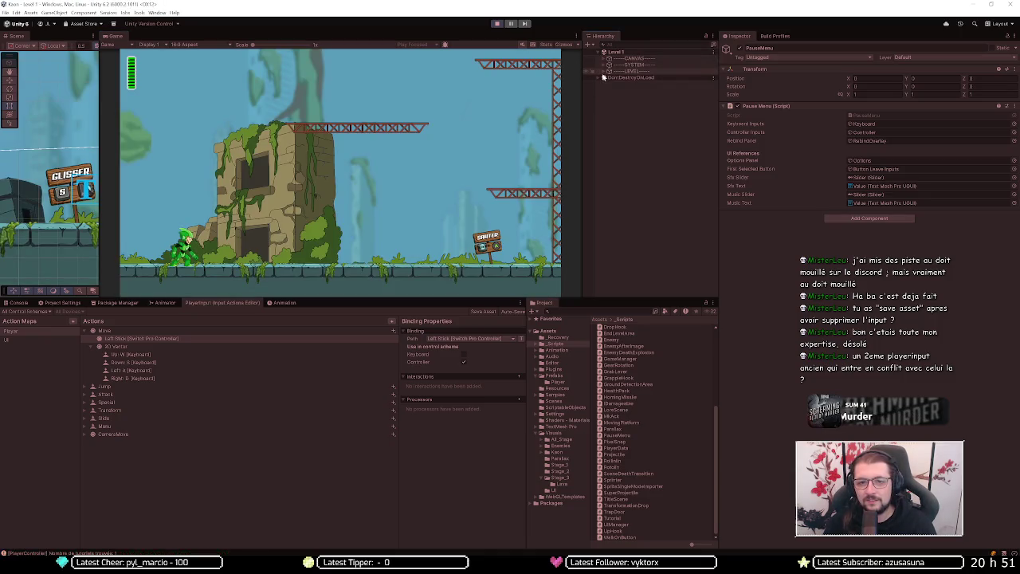
{"action": "left_click", "coordinate": [603, 71]}
{"action": "left_click", "coordinate": [610, 116]}
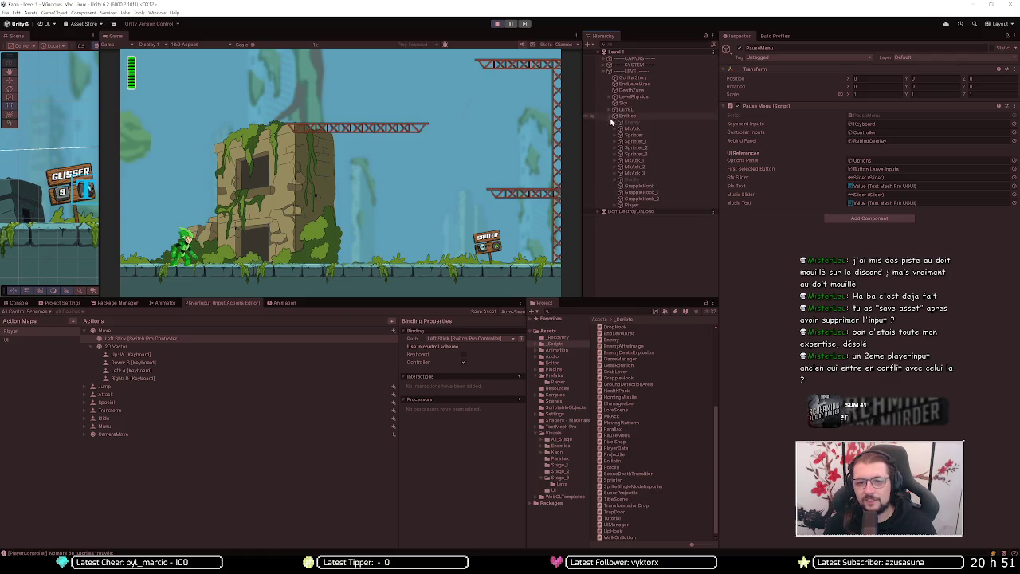
Step: Select Player, expand its Player Input component, and ping and select the PlayerInput actions asset
{"action": "left_click", "coordinate": [631, 205]}
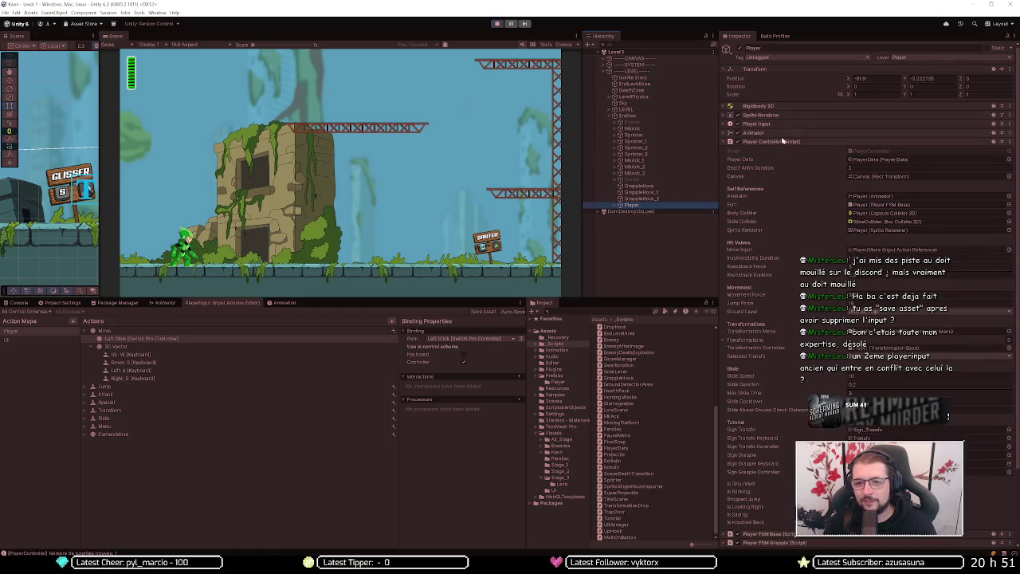
{"action": "scroll", "coordinate": [771, 142], "scroll_direction": "down", "scroll_amount": 1}
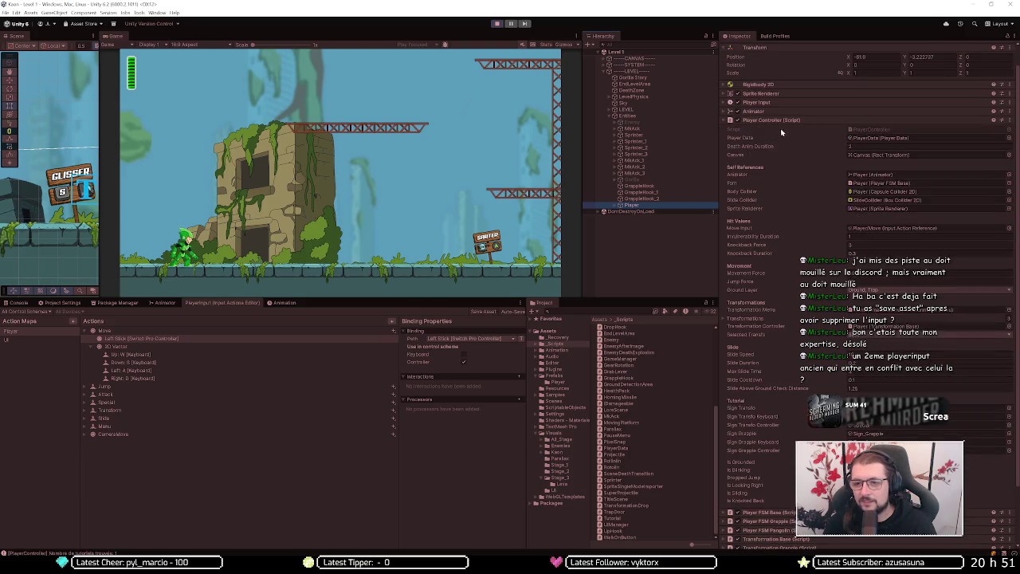
{"action": "left_click", "coordinate": [771, 103]}
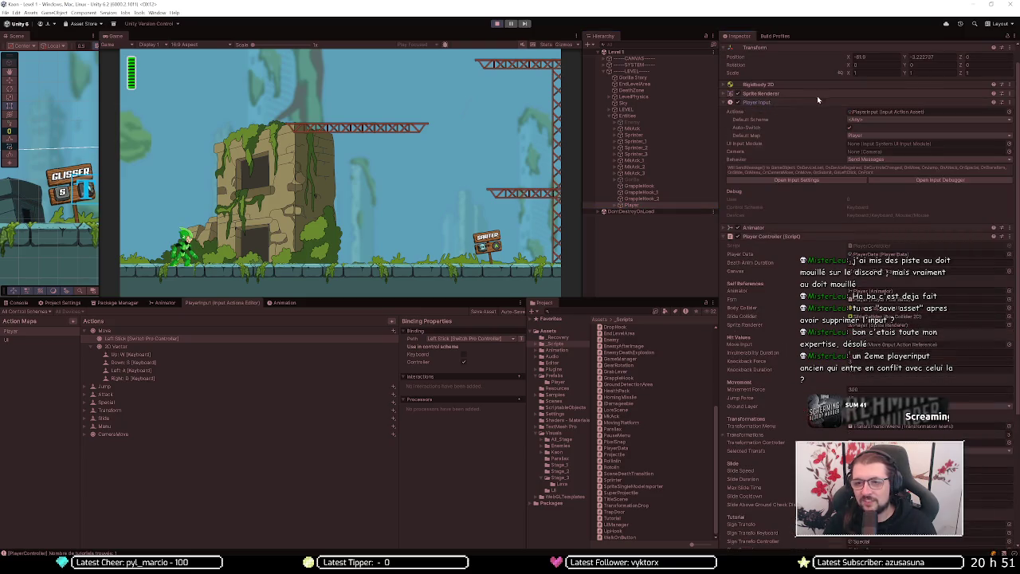
{"action": "left_click", "coordinate": [882, 114]}
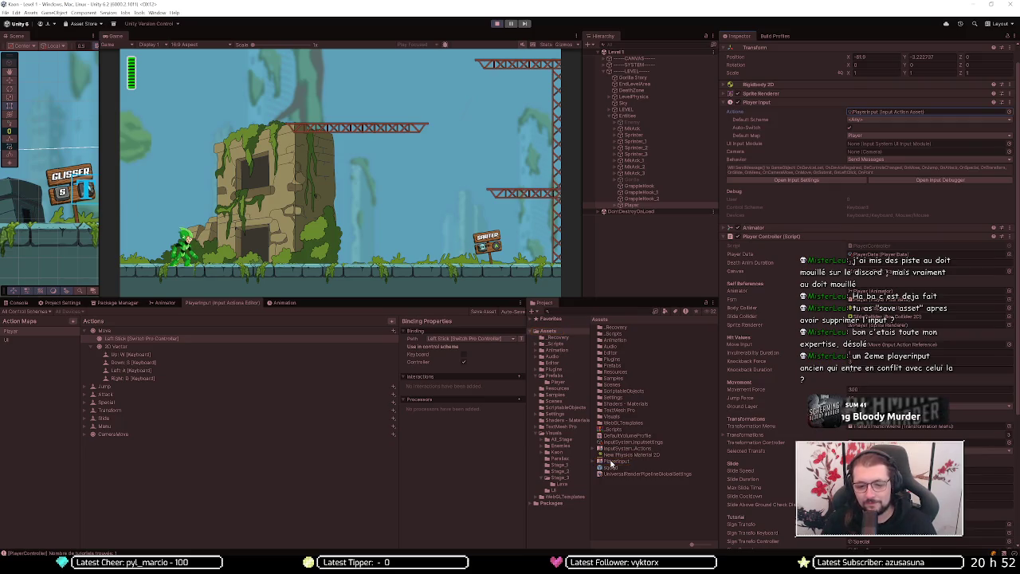
{"action": "left_click", "coordinate": [612, 462]}
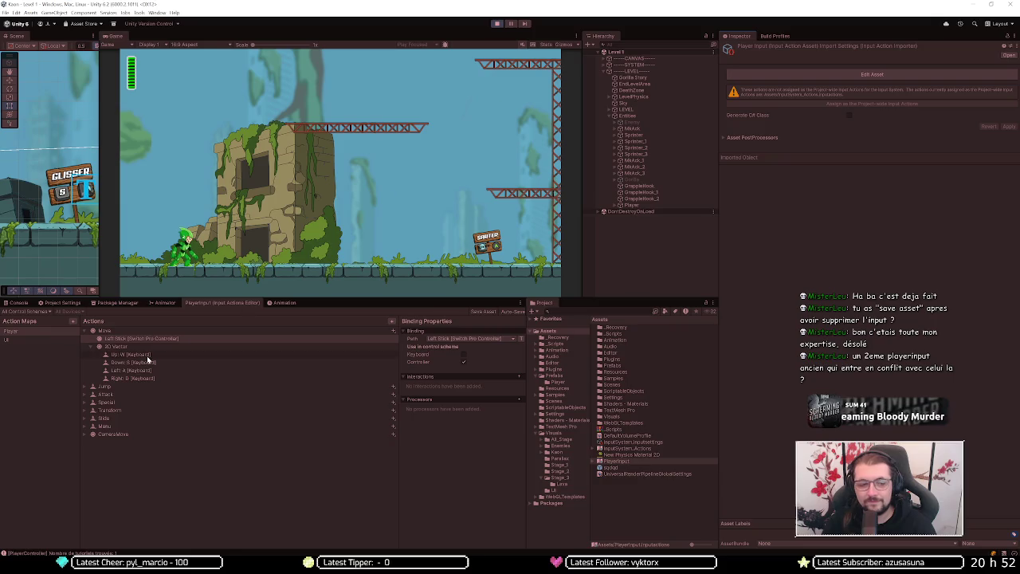
Step: Display the UI action map's Navigate, Submit, LeftClick and Point actions
{"action": "left_click", "coordinate": [34, 340]}
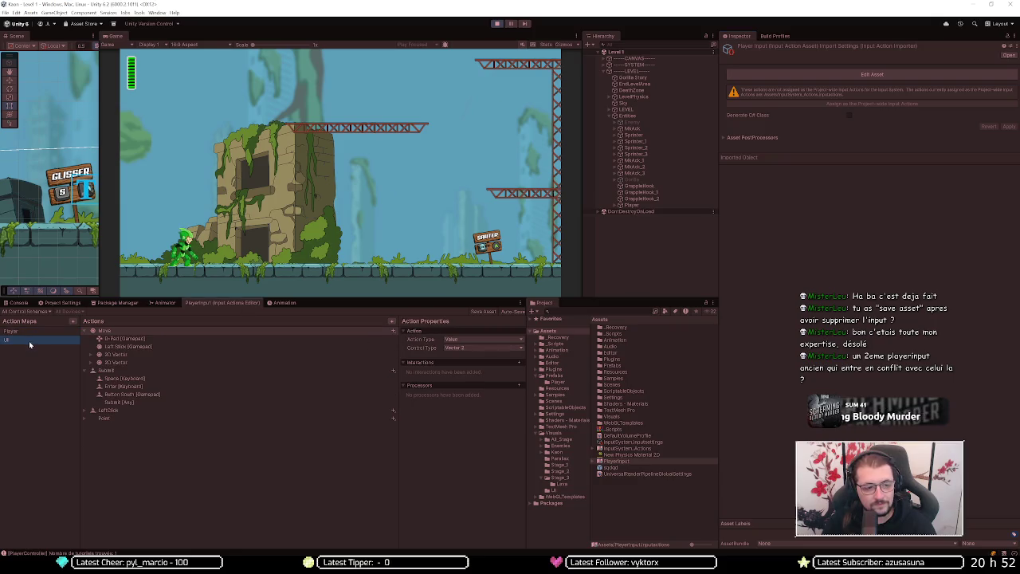
Step: Reselect the Player action map, then switch to Discord's #technique channel
{"action": "left_click", "coordinate": [39, 335]}
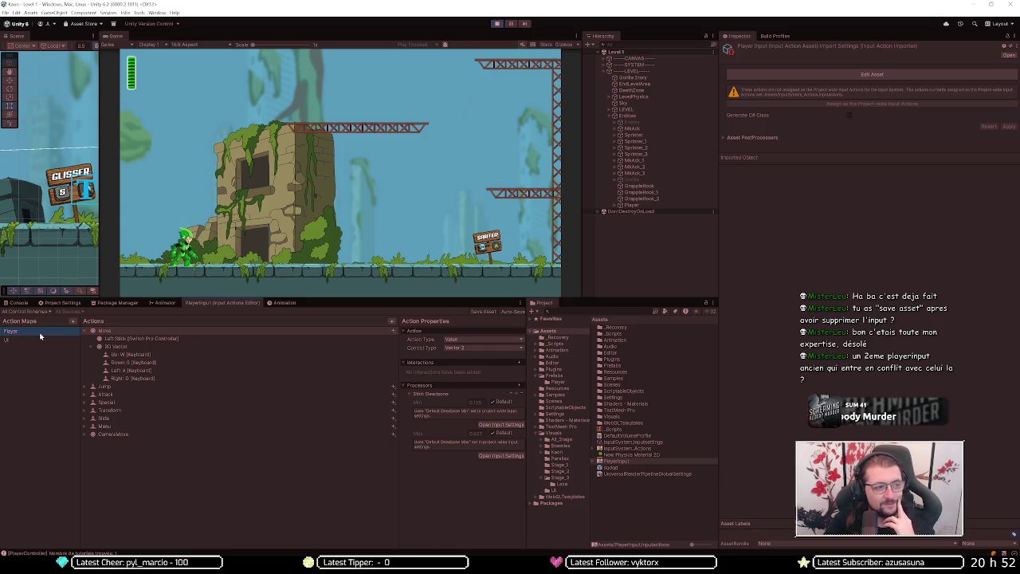
{"action": "left_click", "coordinate": [40, 334]}
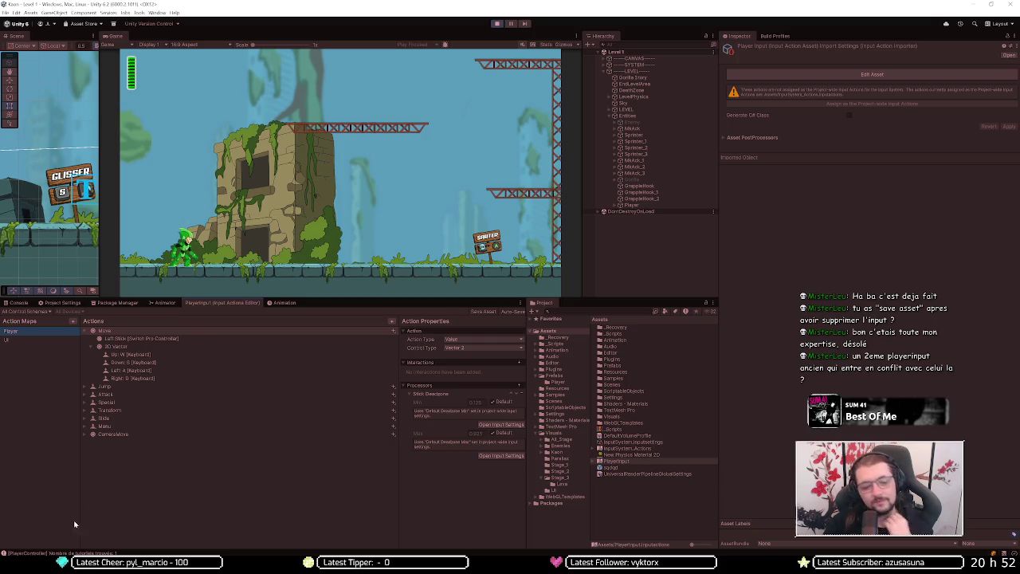
{"action": "key", "text": "alt+Tab"}
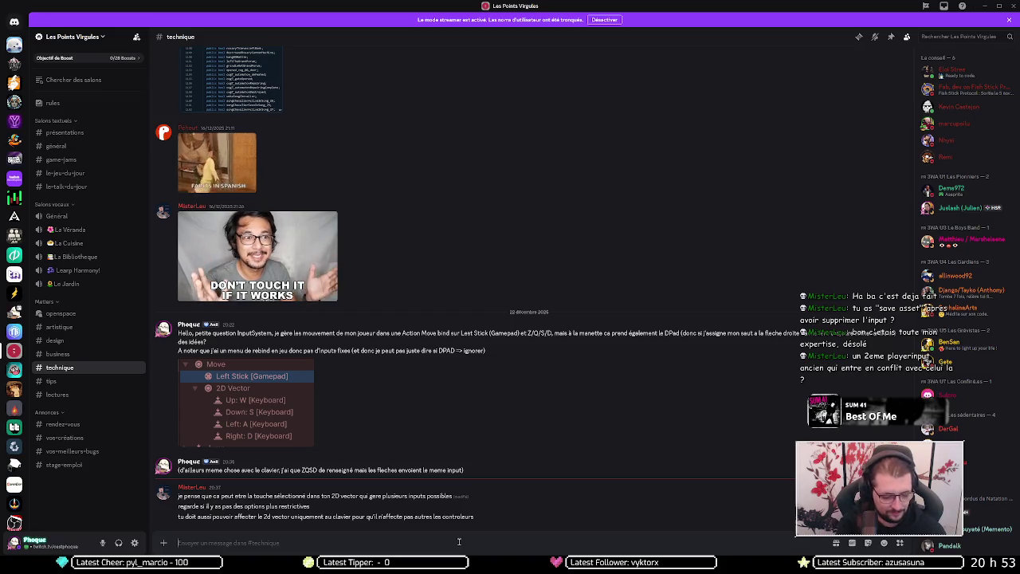
Step: Begin the reply 'Merci du coup de main mais les bindings', then revert Move's path to Left Stick [Gamepad]
{"action": "type", "text": "Merci du coup de main"}
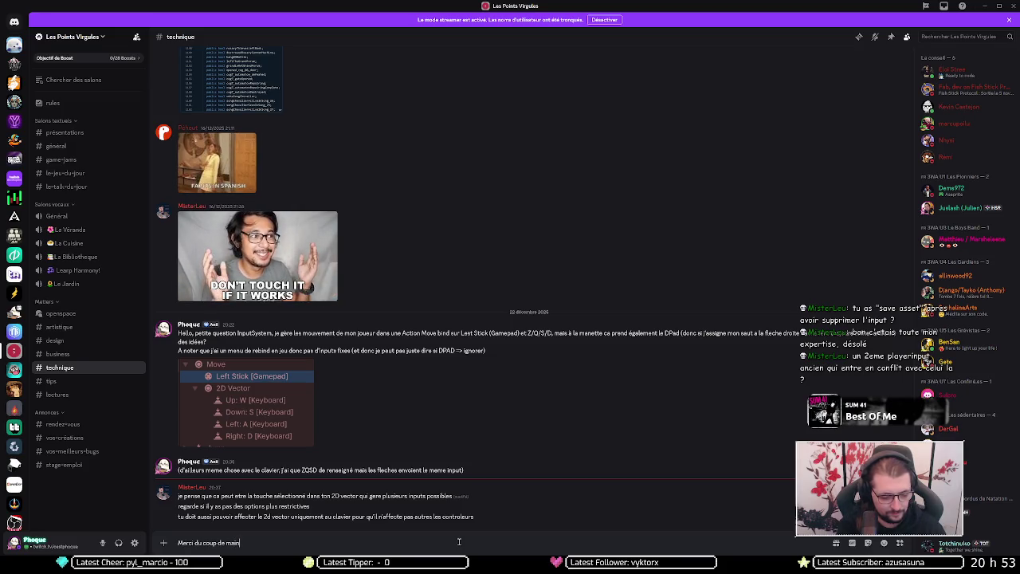
{"action": "type", "text": " mais "}
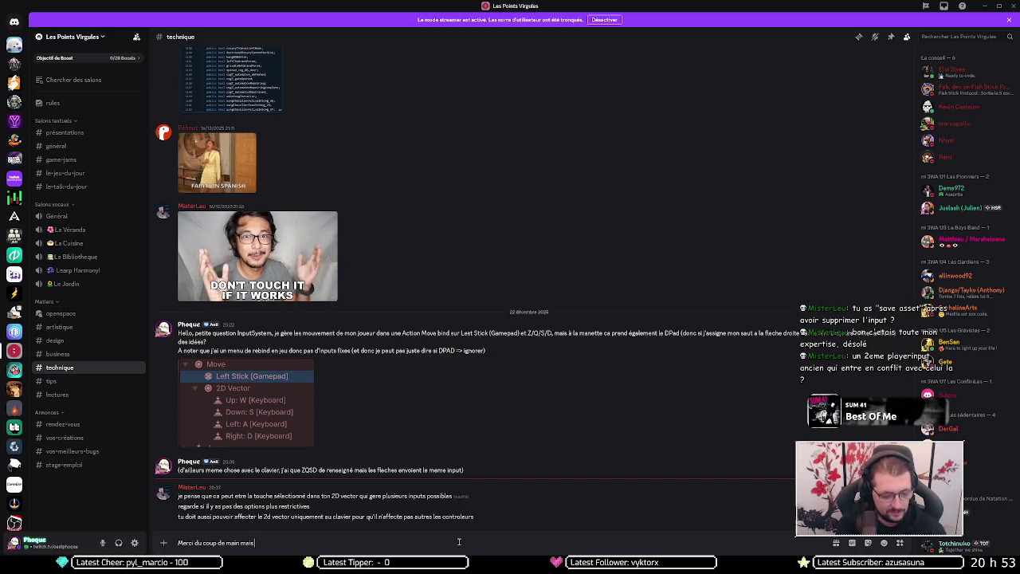
{"action": "type", "text": "les bindings"}
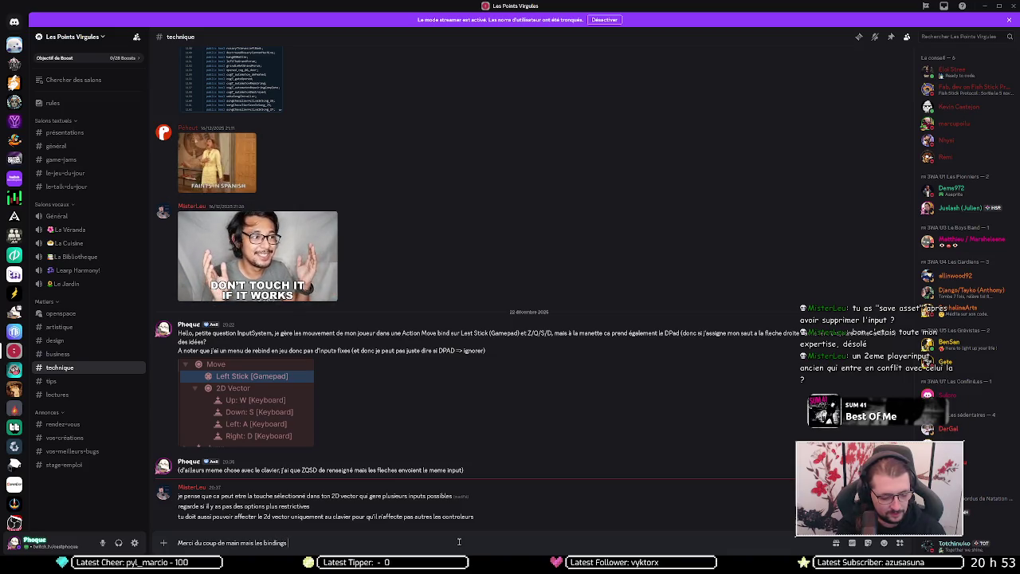
{"action": "key", "text": "alt+Tab"}
{"action": "left_click", "coordinate": [141, 340]}
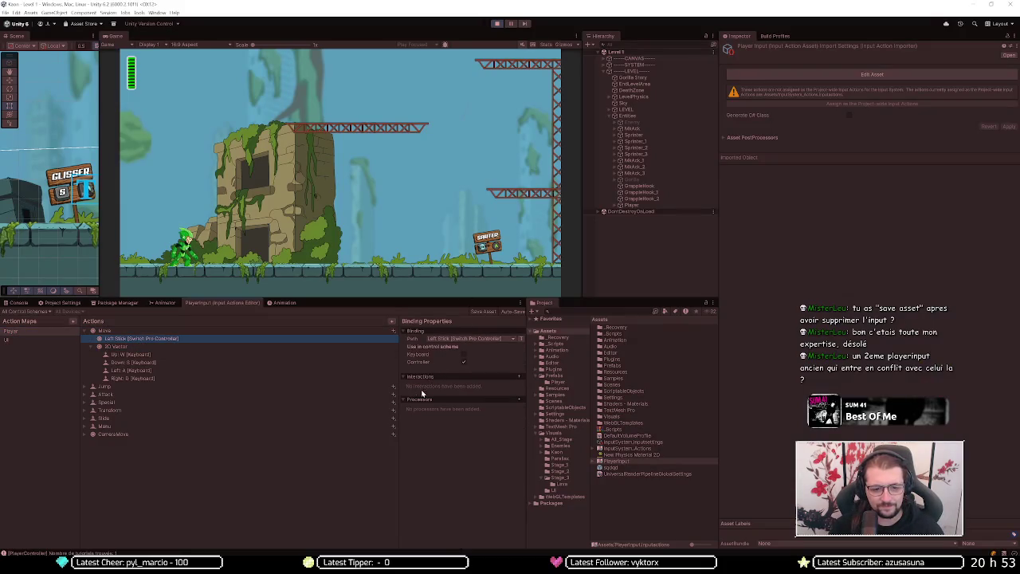
{"action": "left_click", "coordinate": [455, 341]}
{"action": "left_click", "coordinate": [452, 365]}
Step: Continue the Discord reply noting derived bindings only show sticks, then return to Unity
{"action": "key", "text": "alt+Tab"}
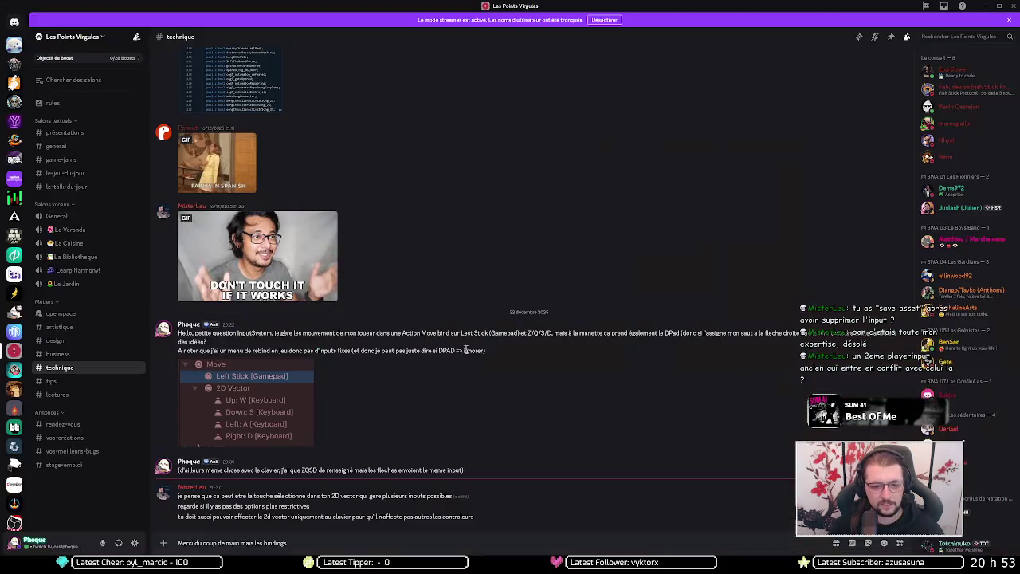
{"action": "type", "text": "de ma"}
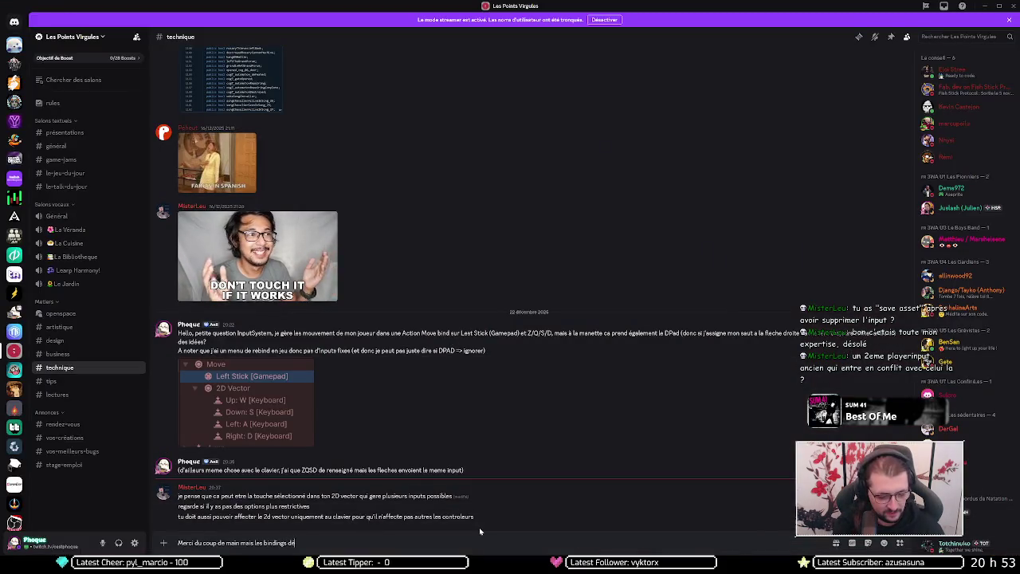
{"action": "type", "text": "in mais les bindings dérivés ne"}
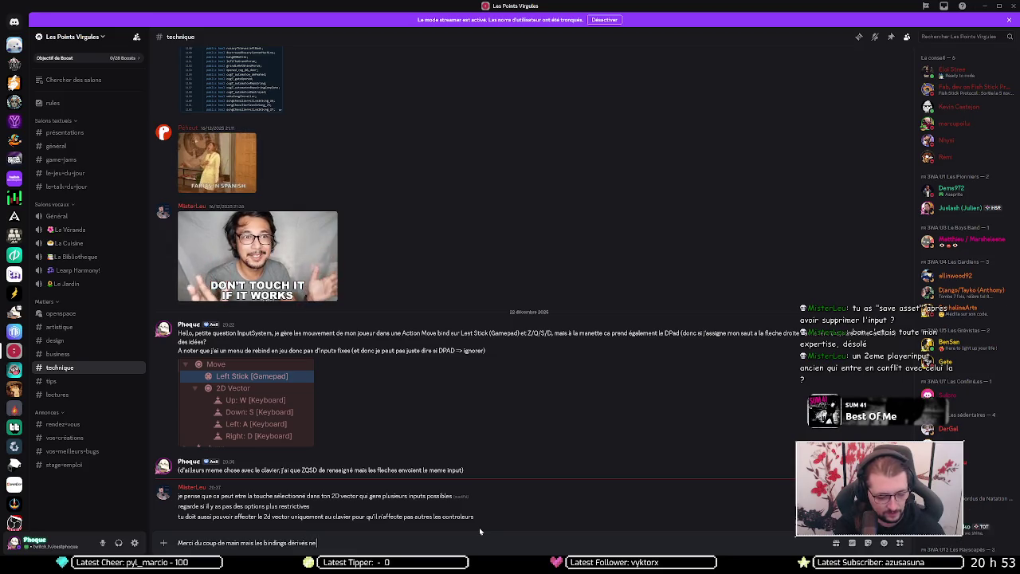
{"action": "type", "text": " montrent que"}
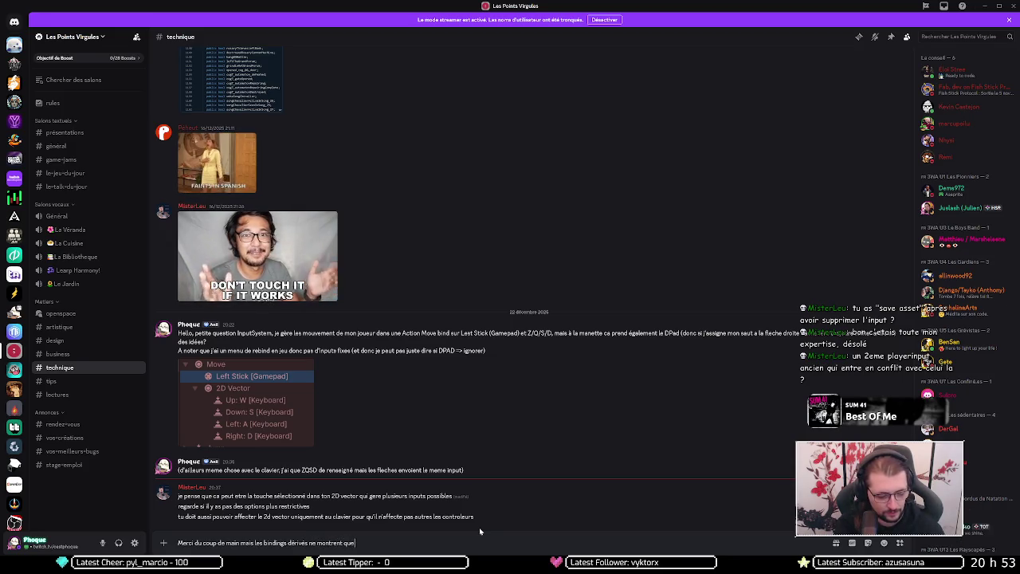
{"action": "type", "text": " des stic"}
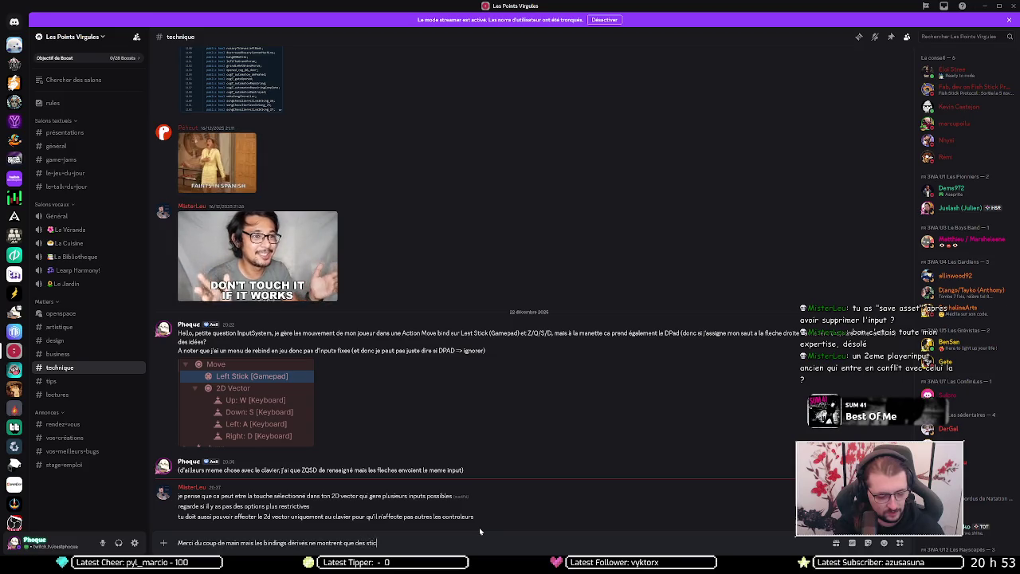
{"action": "type", "text": "ks, "}
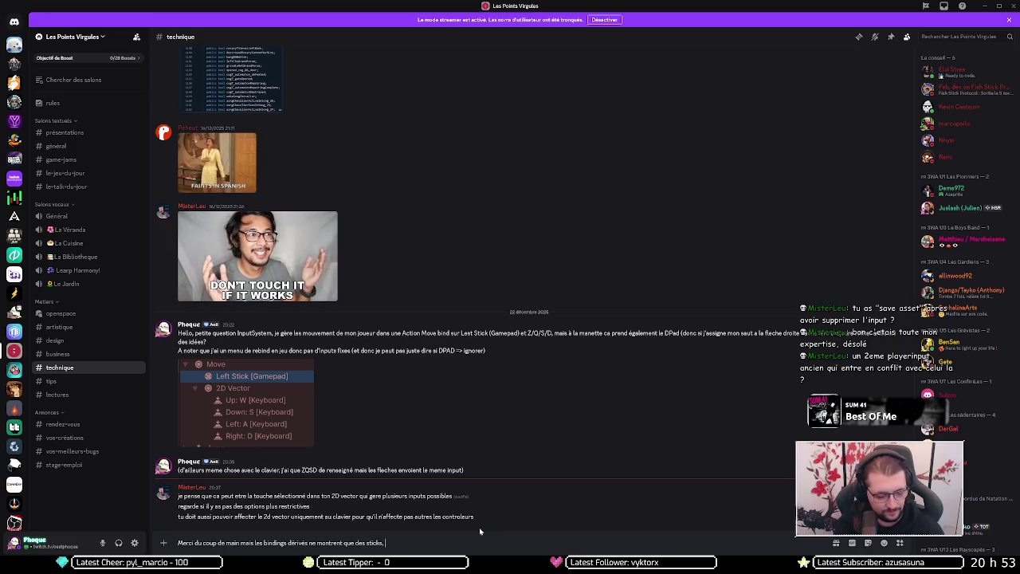
{"action": "type", "text": "et"}
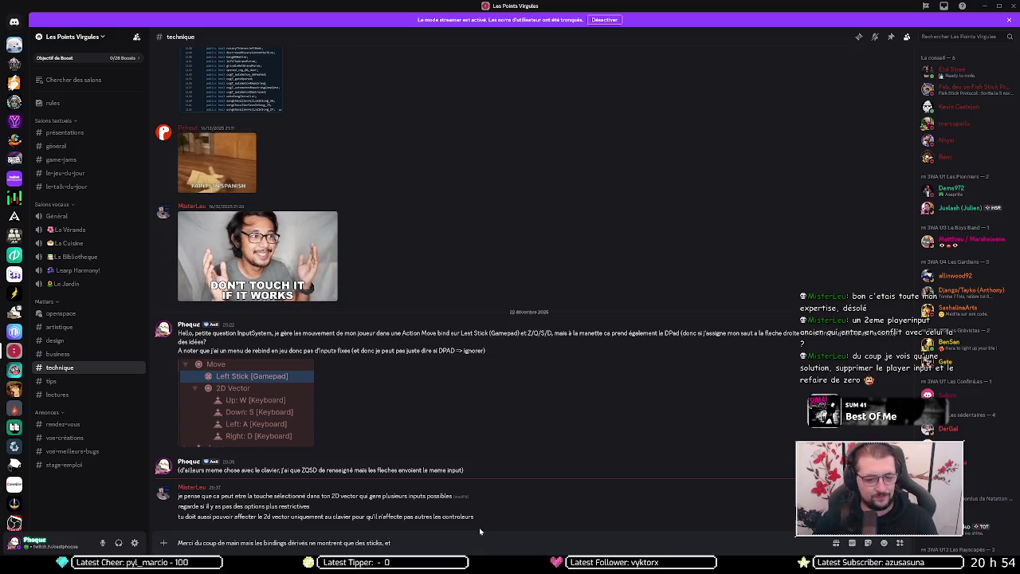
{"action": "key", "text": "alt+Tab"}
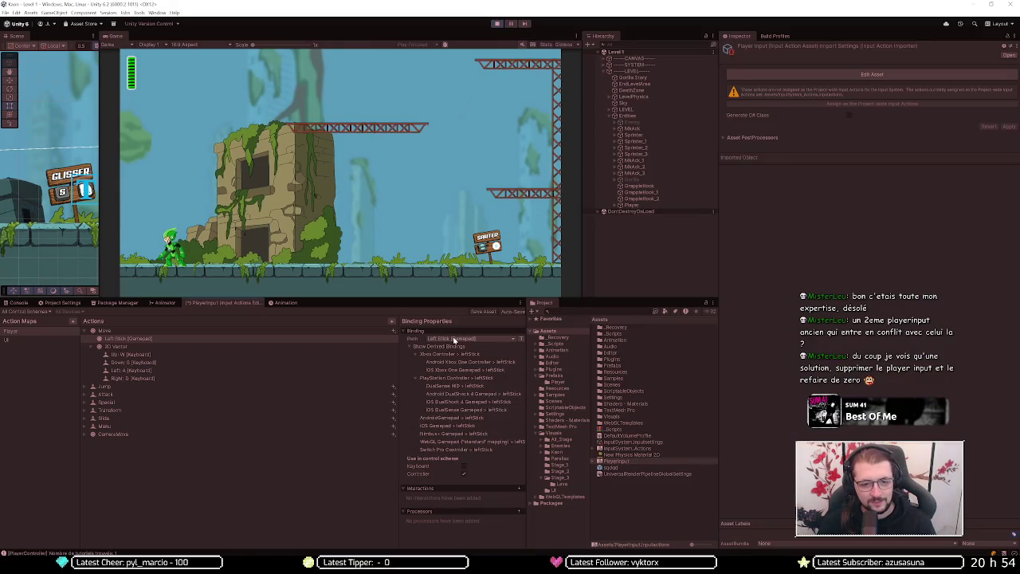
Step: Check Move's 2D Vector composite in Unity, then draft the Discord reply 'les bindings sont bien assignés au controller schemes :/'
{"action": "left_click", "coordinate": [223, 349]}
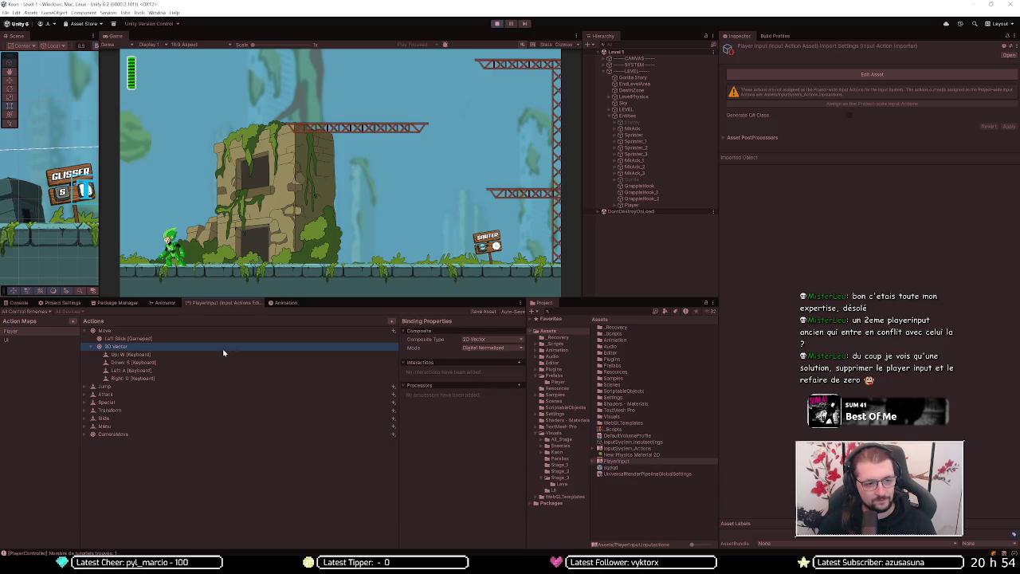
{"action": "key", "text": "alt+Tab"}
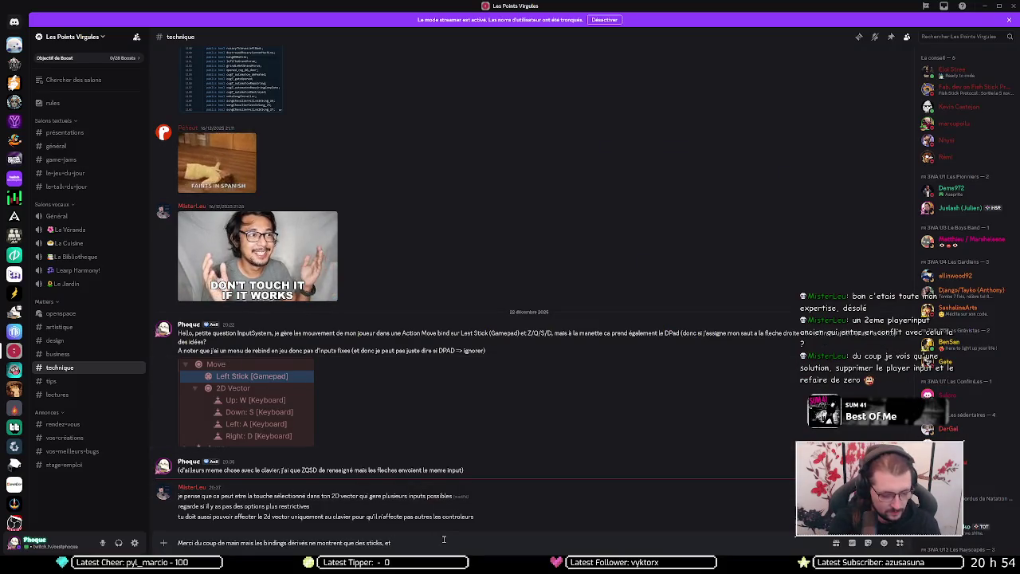
{"action": "type", "text": "les bindings sont"}
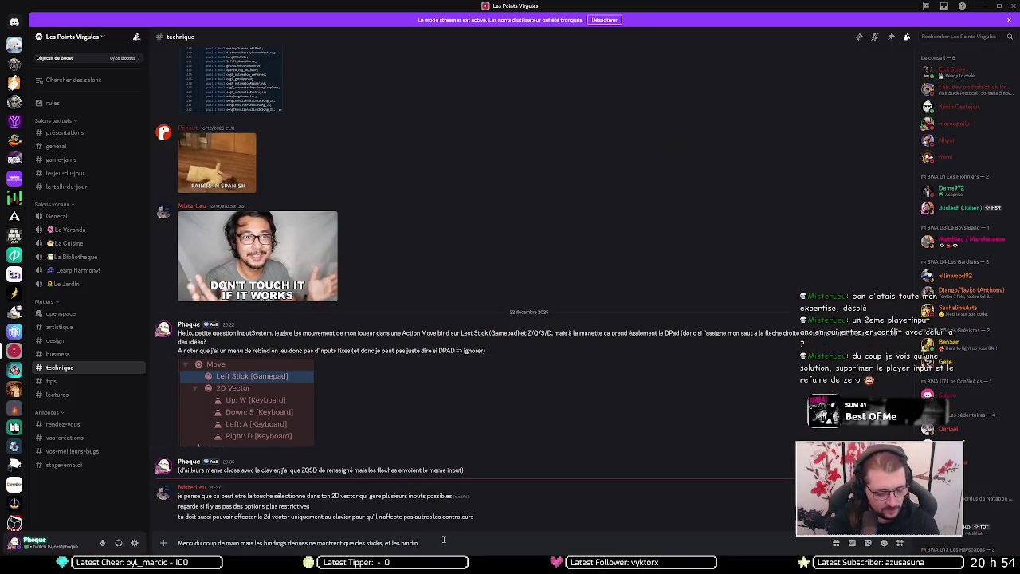
{"action": "type", "text": " bien"}
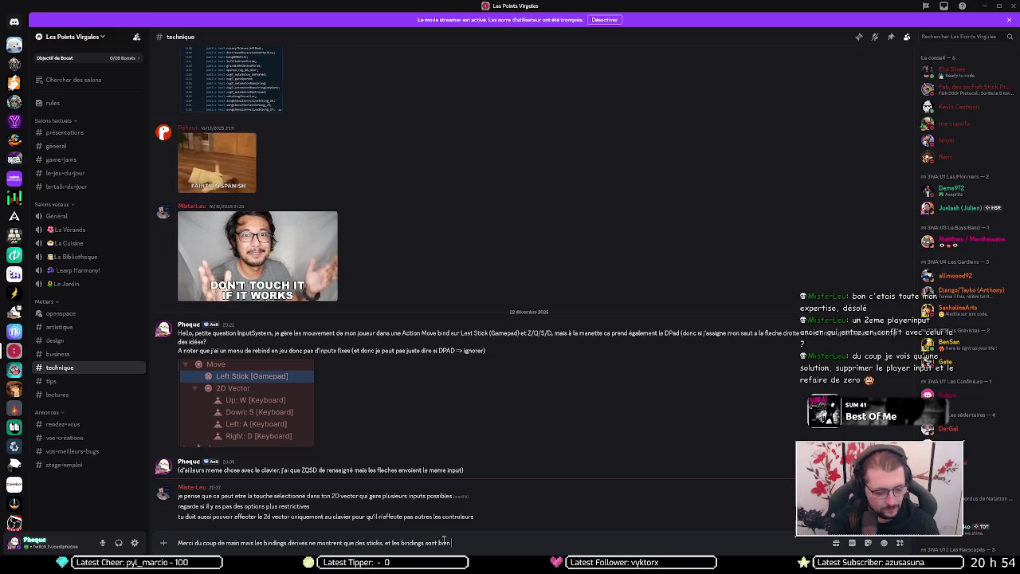
{"action": "type", "text": " assignés "}
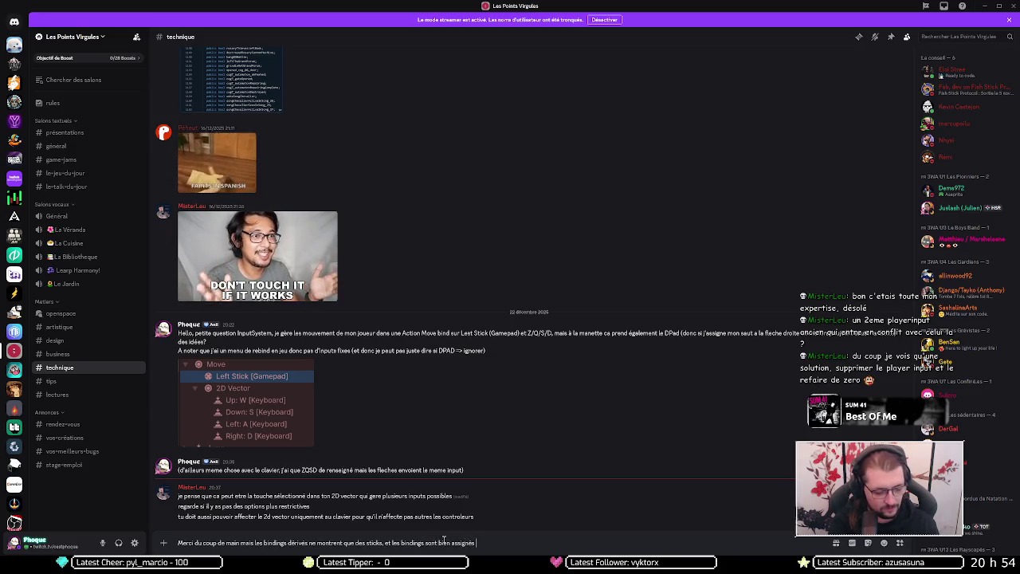
{"action": "type", "text": "au control"}
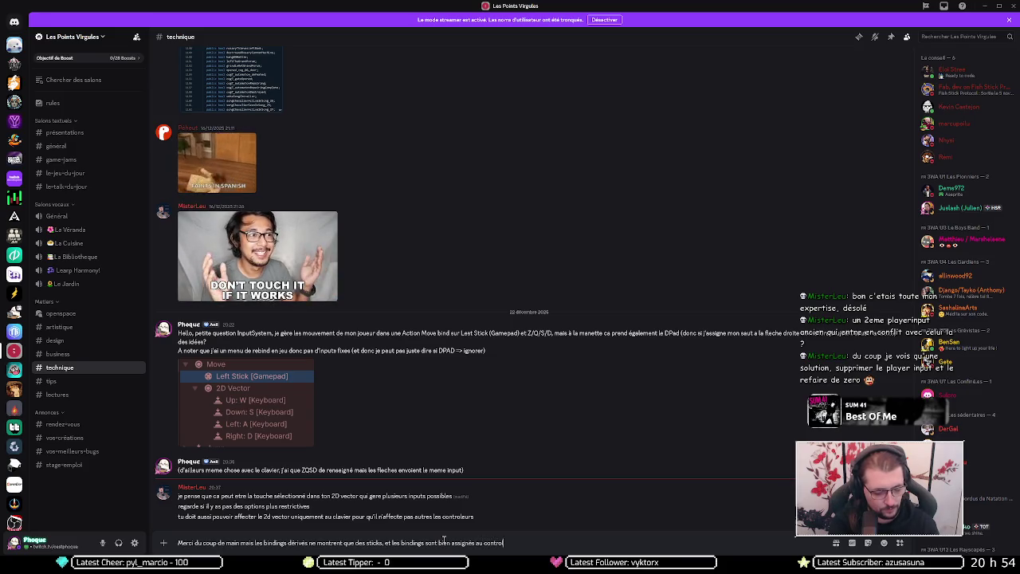
{"action": "type", "text": "ler schemes :/"}
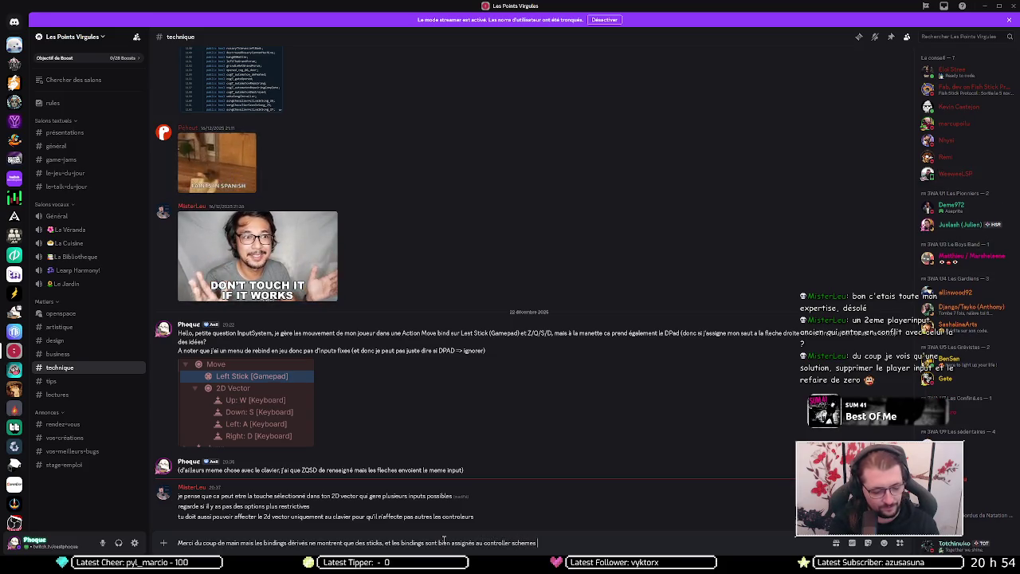
Step: Send the Discord reply, then return to Unity and stop the running game
{"action": "key", "text": "Return"}
{"action": "key", "text": "alt+Tab"}
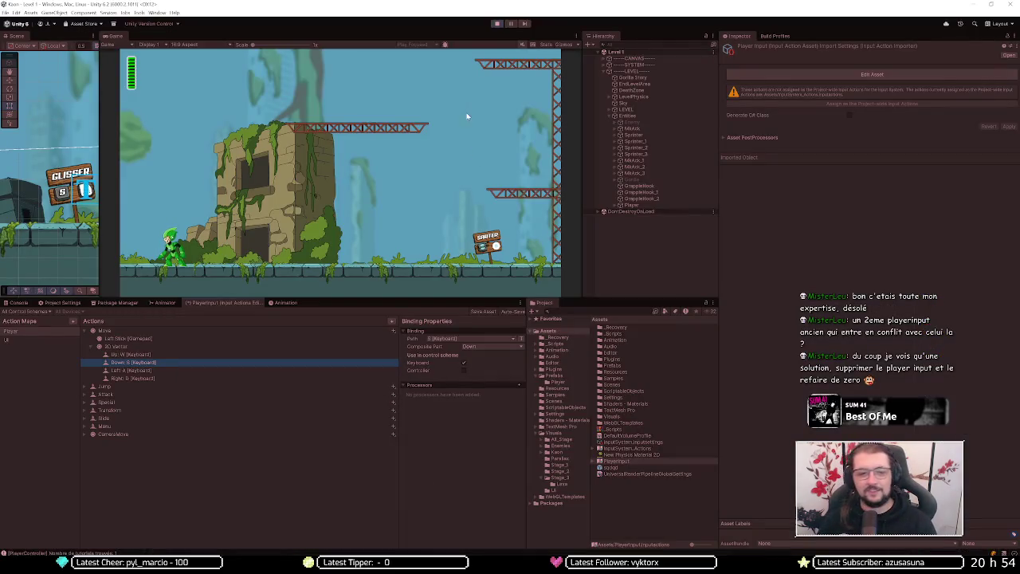
{"action": "left_click", "coordinate": [496, 24]}
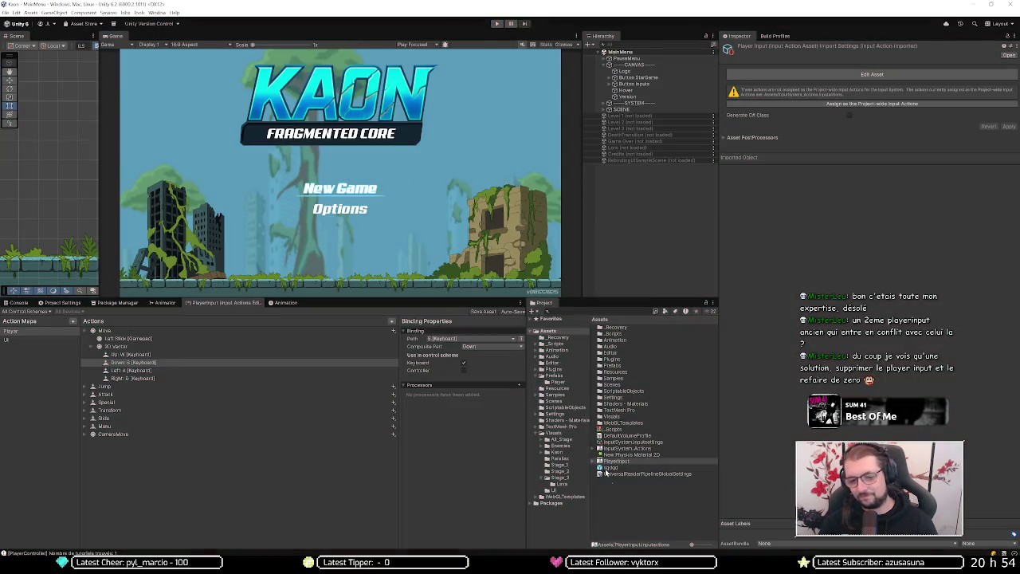
Step: Create a new Input Actions asset named TESTPLAYERACTIONS, save the previous asset's edits, and add an action map
{"action": "right_click", "coordinate": [626, 493]}
{"action": "mouse_move", "coordinate": [661, 305]}
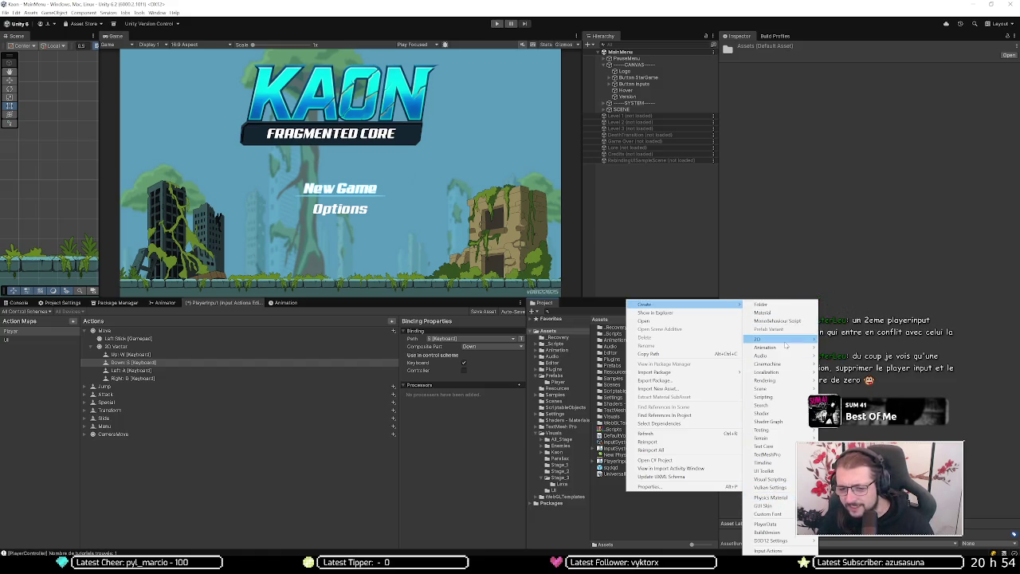
{"action": "left_click", "coordinate": [769, 551]}
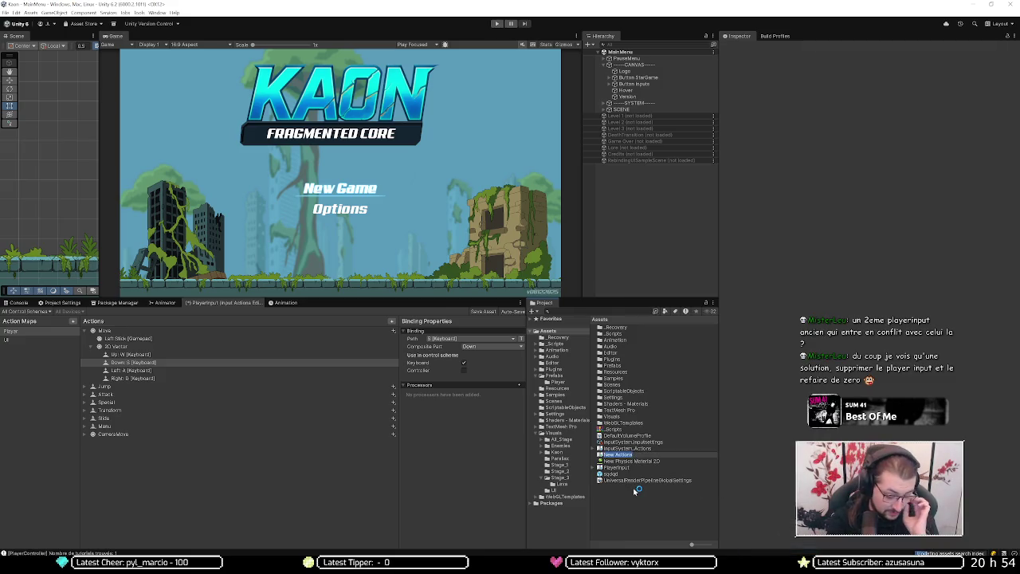
{"action": "type", "text": "TESTPLAYERACTIONS"}
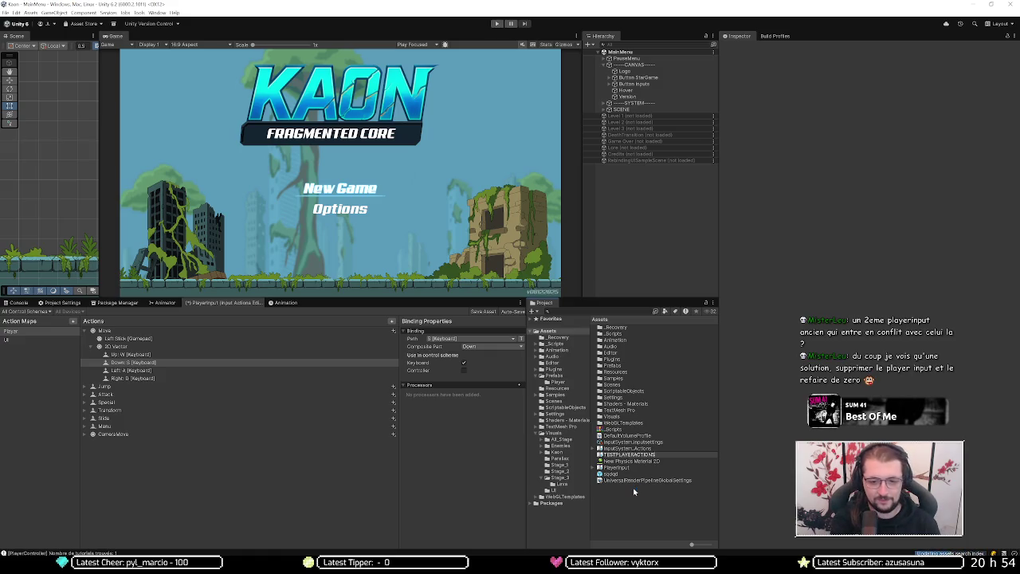
{"action": "key", "text": "Return"}
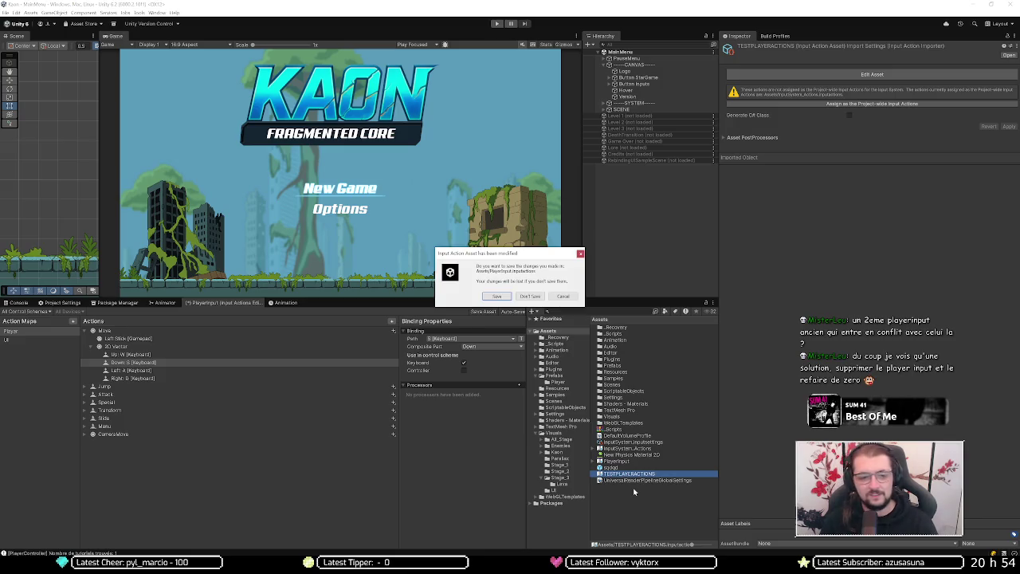
{"action": "left_click", "coordinate": [497, 296]}
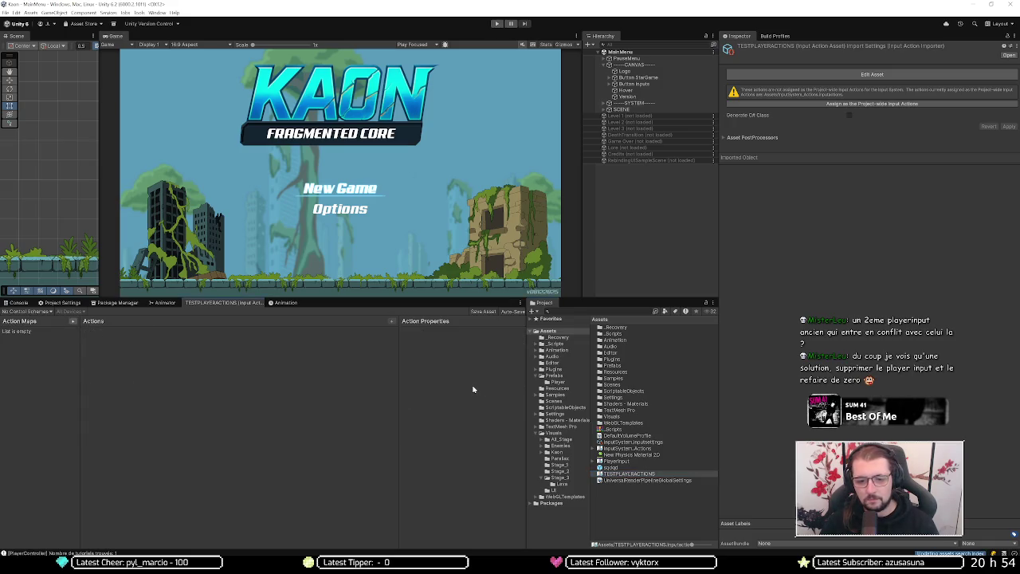
{"action": "left_click", "coordinate": [72, 320]}
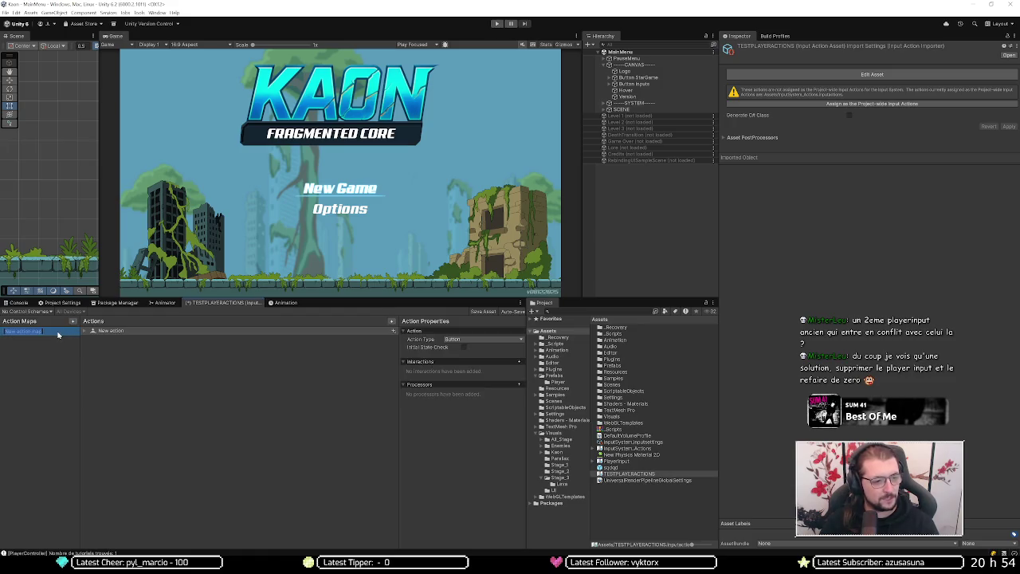
Step: Name the action map Player and its action Move
{"action": "type", "text": "Player"}
{"action": "key", "text": "Return"}
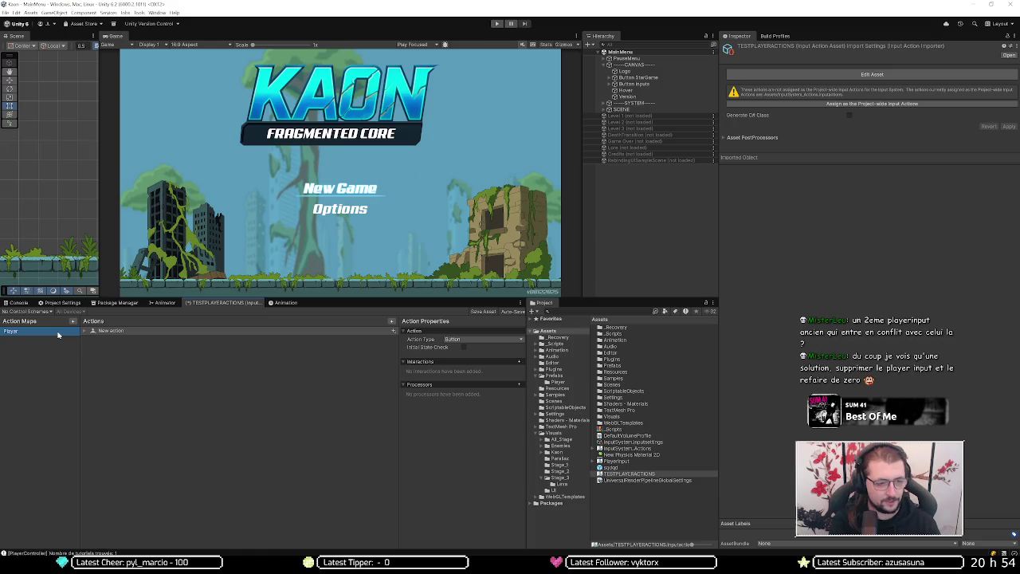
{"action": "left_click", "coordinate": [110, 331]}
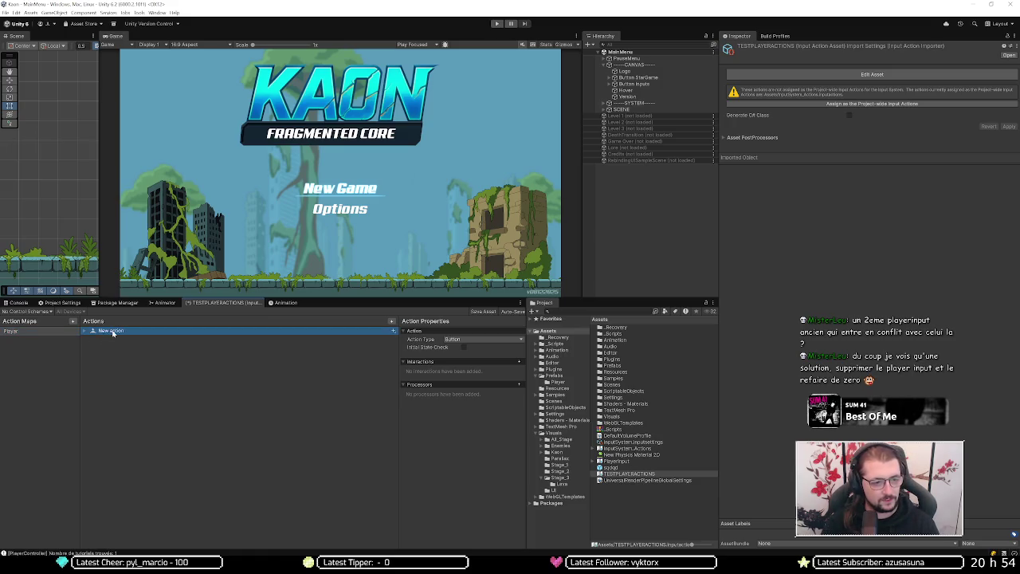
{"action": "double_click", "coordinate": [113, 333]}
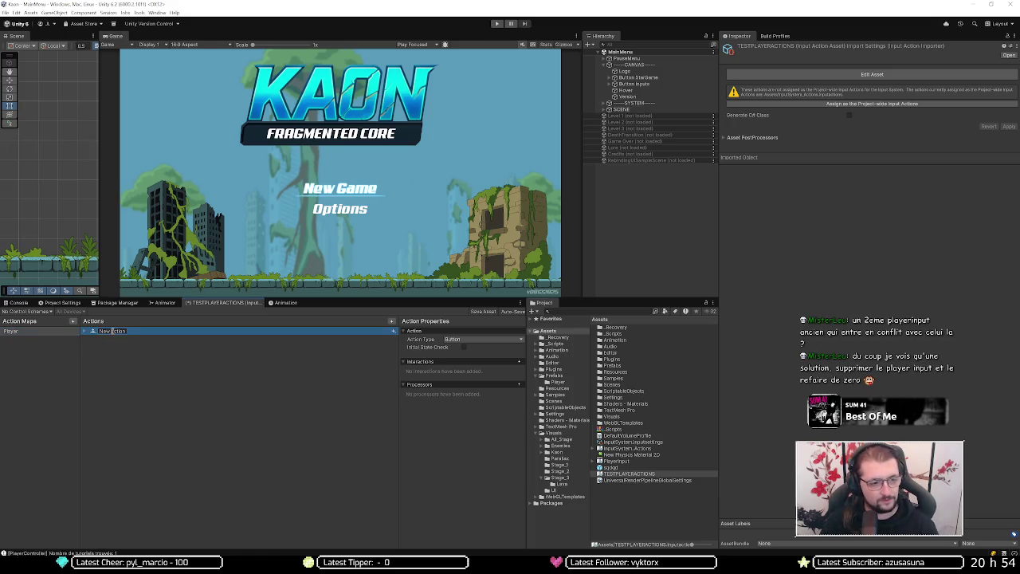
{"action": "type", "text": "Move"}
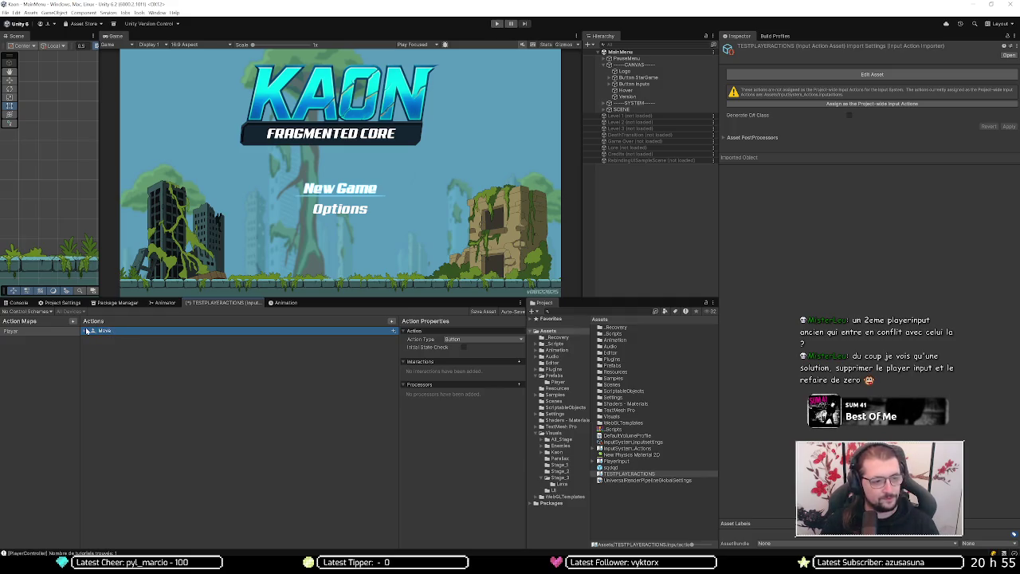
{"action": "left_click", "coordinate": [84, 331]}
{"action": "left_click", "coordinate": [108, 338]}
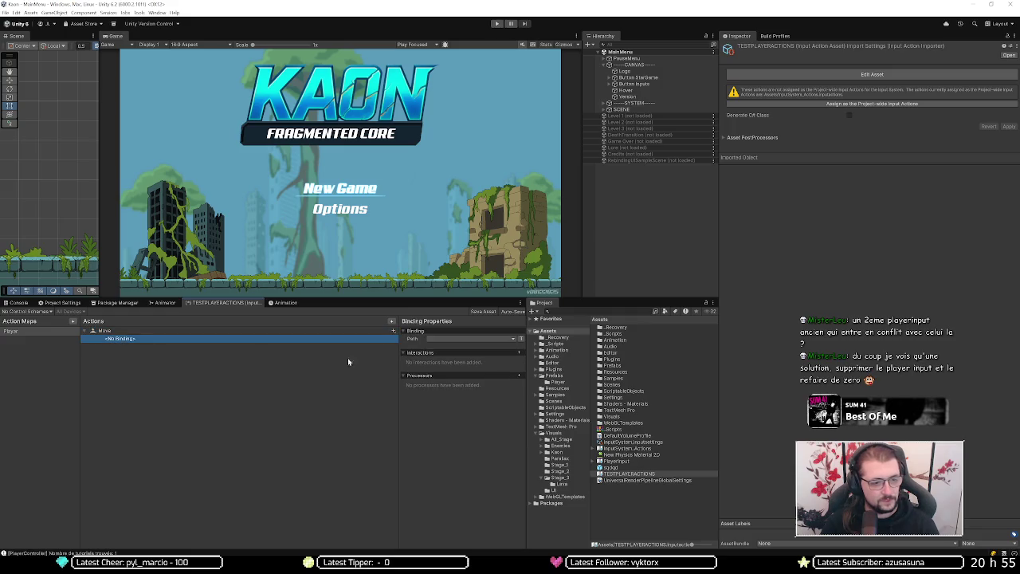
Step: Make Move a Value action with Vector 2 control type
{"action": "left_click", "coordinate": [306, 331]}
{"action": "left_click", "coordinate": [477, 339]}
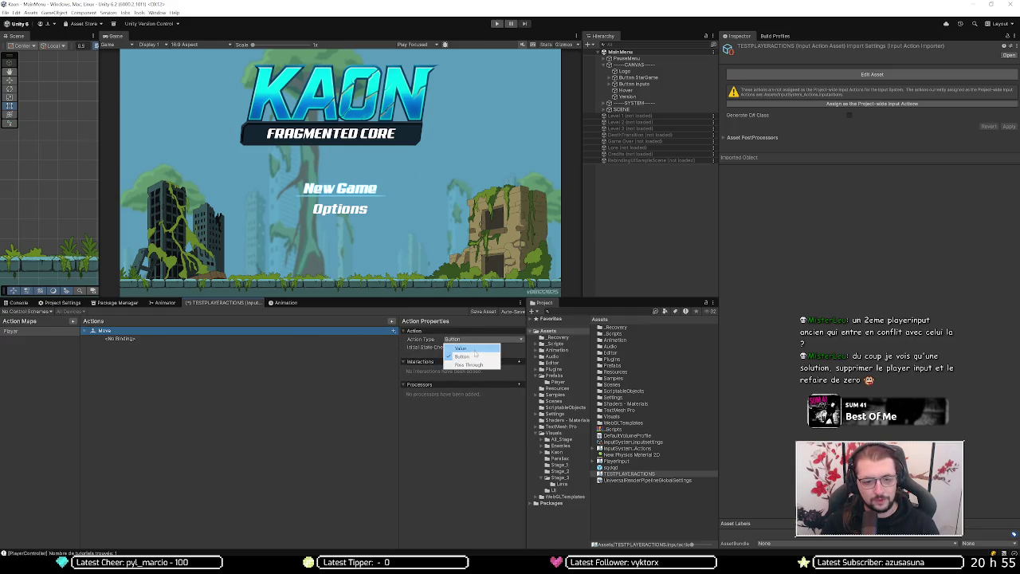
{"action": "left_click", "coordinate": [474, 349]}
{"action": "left_click", "coordinate": [478, 348]}
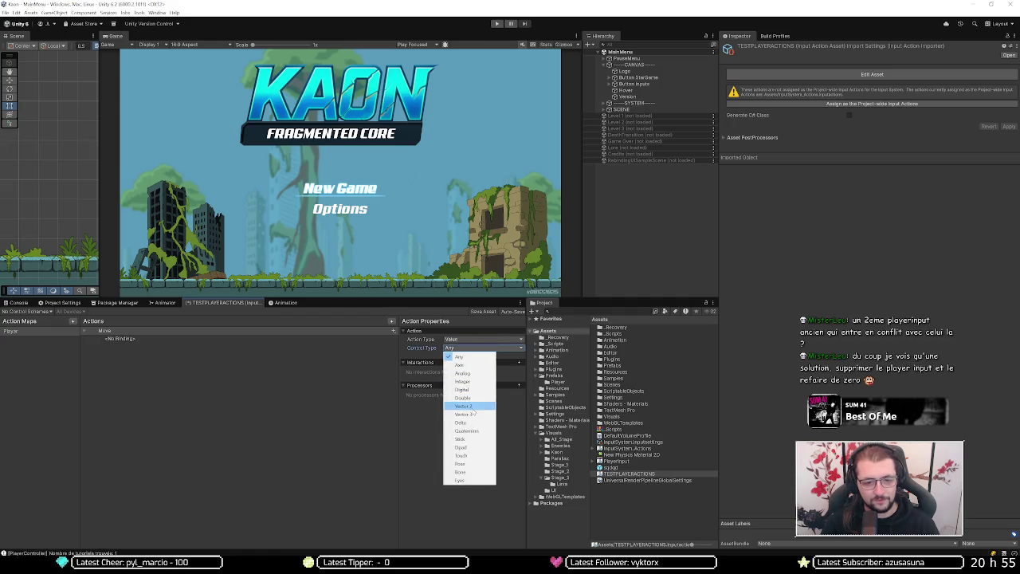
{"action": "left_click", "coordinate": [470, 407]}
Step: Bind Move to Left Stick [Gamepad] and save the TESTPLAYERACTIONS asset
{"action": "left_click", "coordinate": [124, 332]}
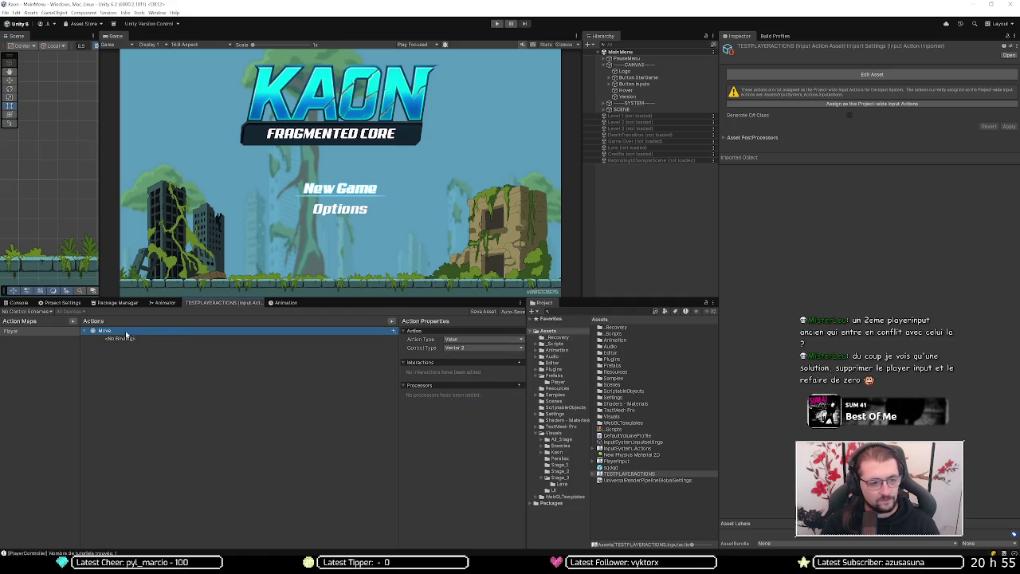
{"action": "left_click", "coordinate": [120, 338]}
{"action": "left_click", "coordinate": [494, 339]}
{"action": "left_click", "coordinate": [443, 373]}
{"action": "left_click", "coordinate": [450, 363]}
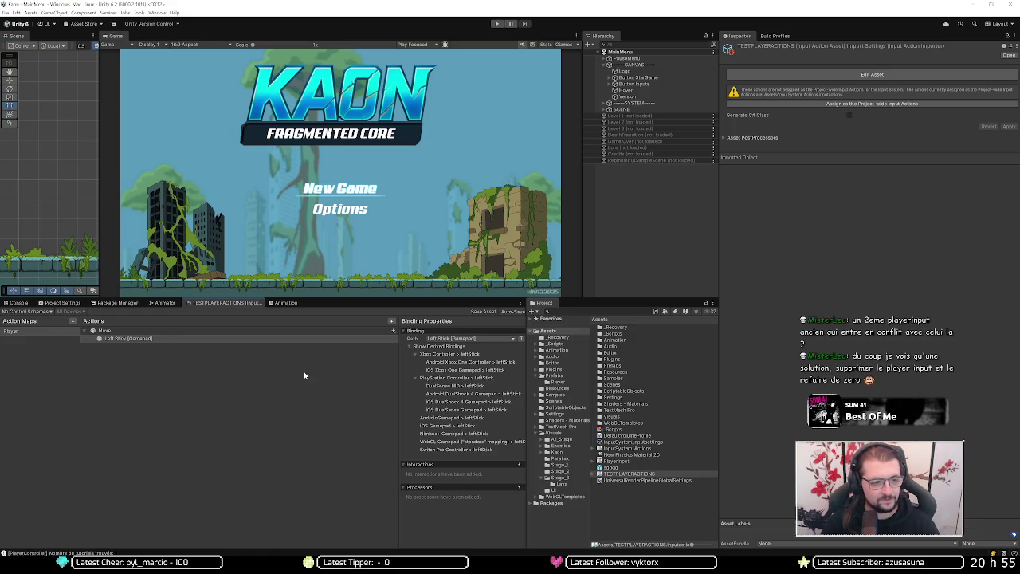
{"action": "left_click", "coordinate": [482, 312]}
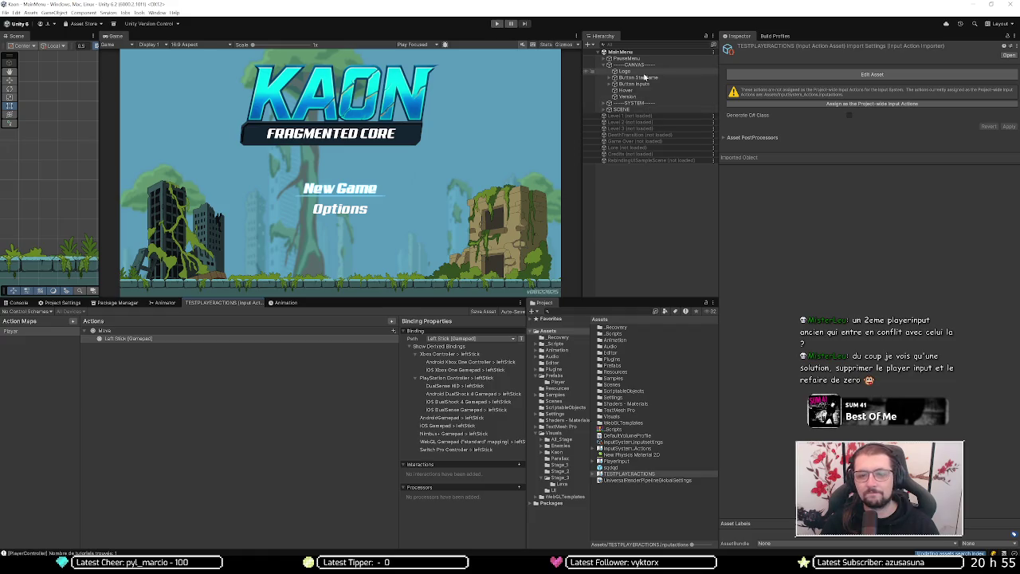
Step: Load the Level 1 scene and select the Player under LEVEL > Entities
{"action": "right_click", "coordinate": [637, 116]}
{"action": "left_click", "coordinate": [647, 121]}
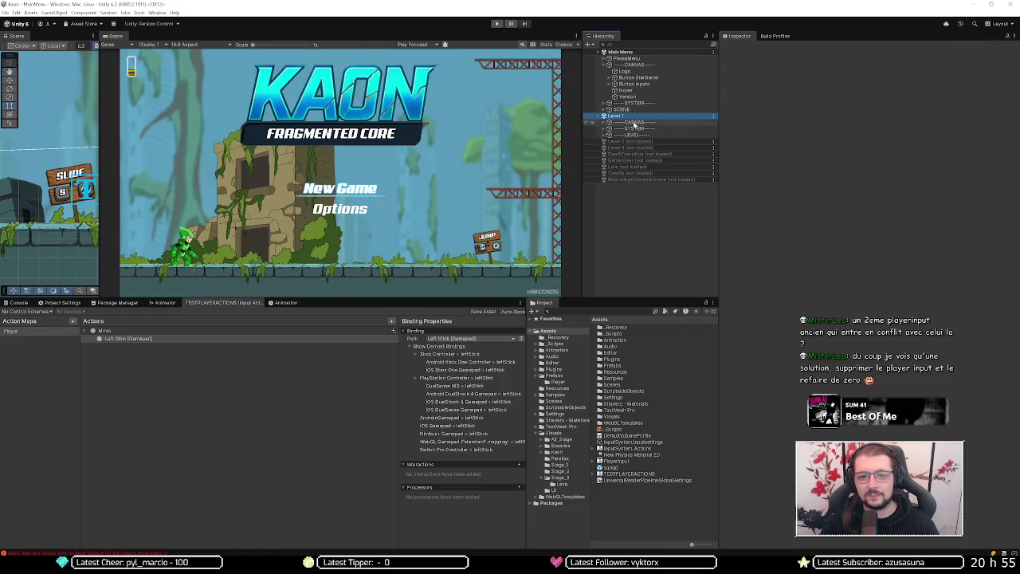
{"action": "left_click", "coordinate": [609, 135]}
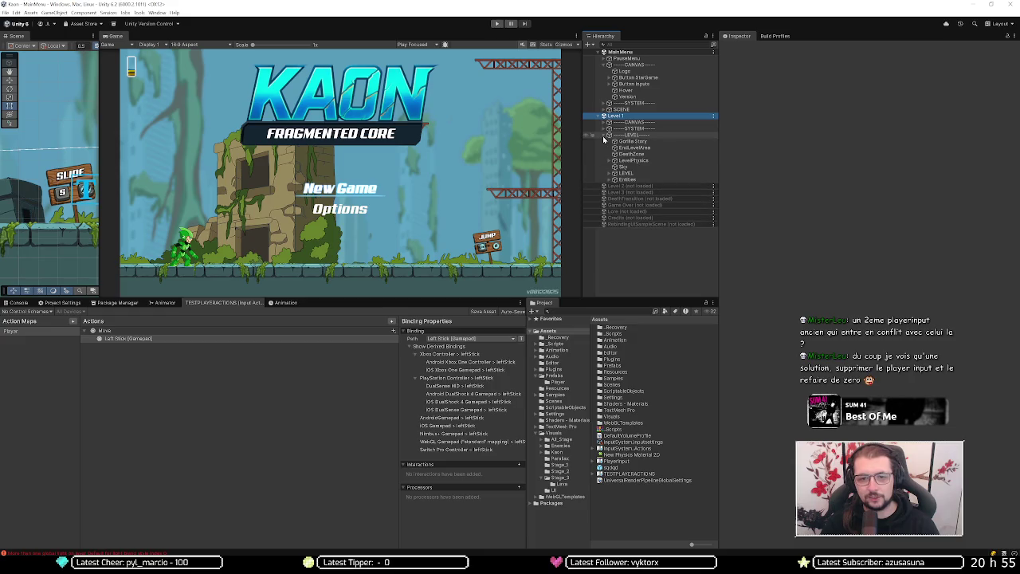
{"action": "left_click", "coordinate": [609, 180]}
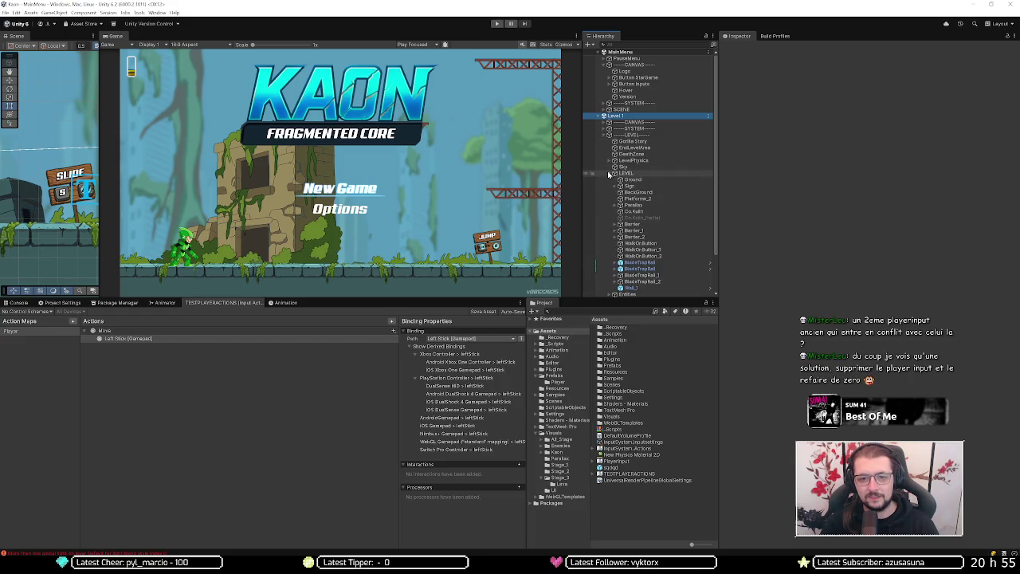
{"action": "left_click", "coordinate": [609, 179]}
{"action": "left_click", "coordinate": [610, 179]}
{"action": "left_click", "coordinate": [631, 269]}
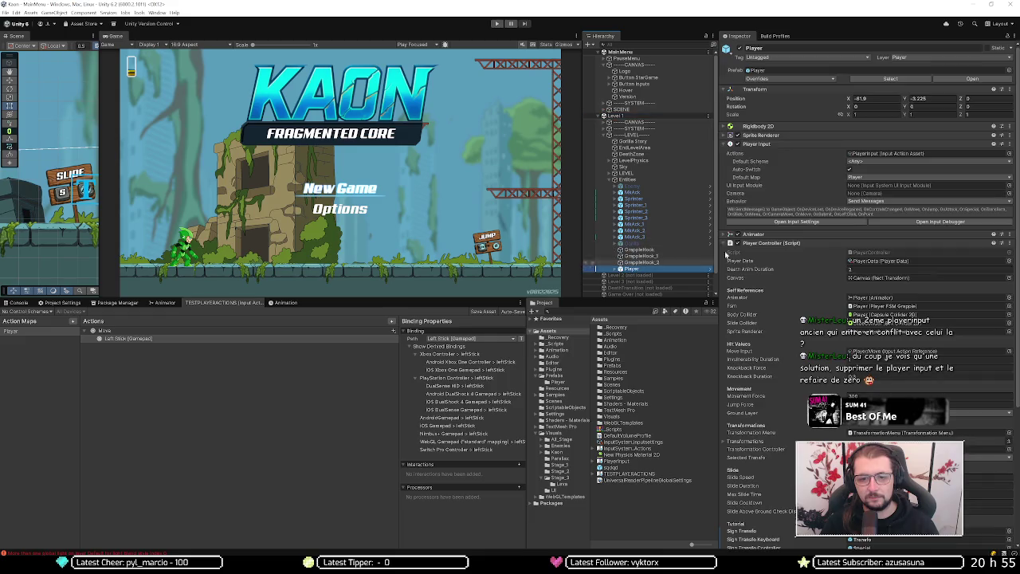
Step: Assign NewGamePlayerData as the Player's data and review its values
{"action": "left_click", "coordinate": [1009, 261]}
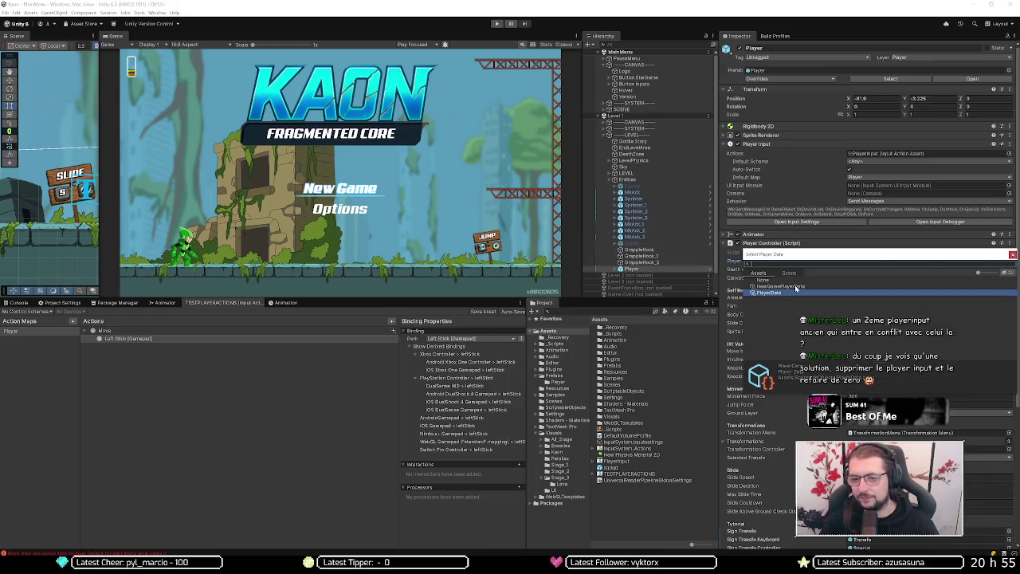
{"action": "double_click", "coordinate": [794, 288]}
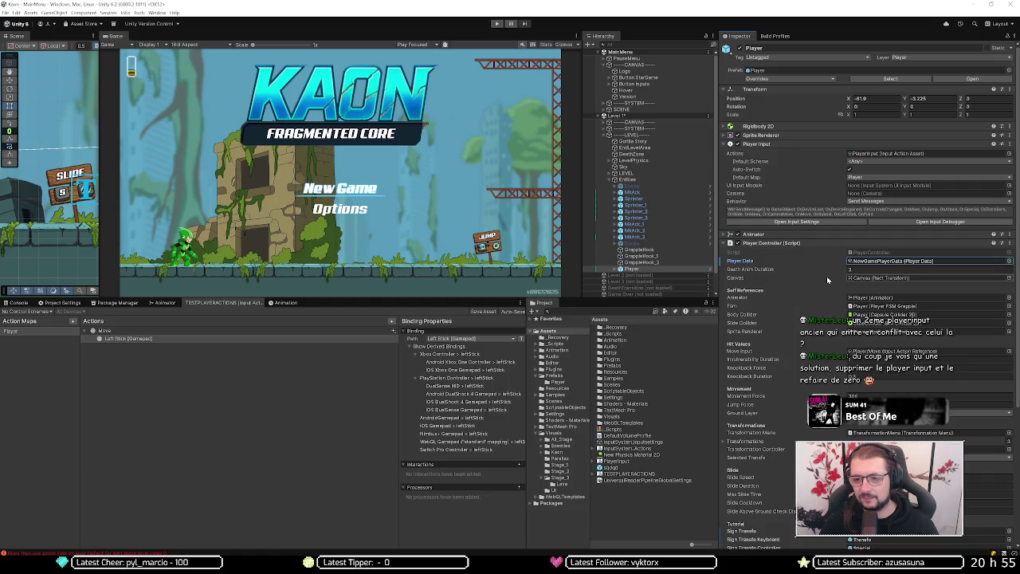
{"action": "left_click", "coordinate": [922, 260]}
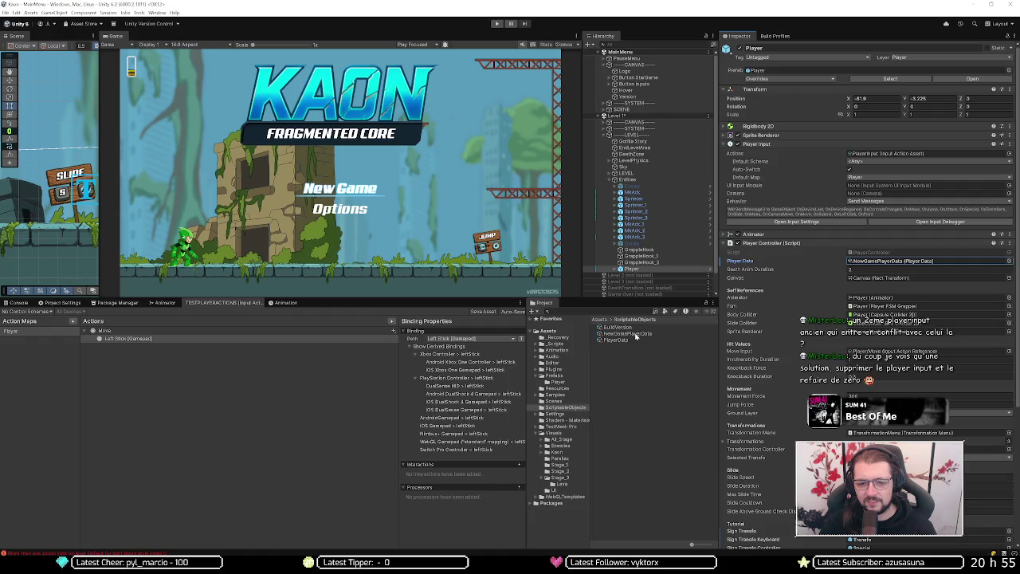
{"action": "left_click", "coordinate": [629, 333]}
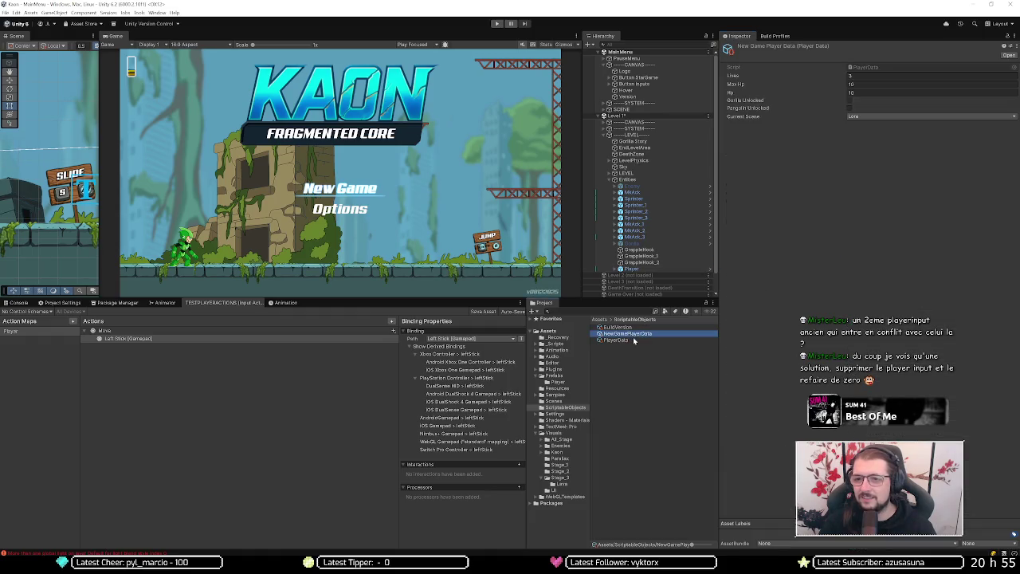
{"action": "left_click", "coordinate": [631, 269]}
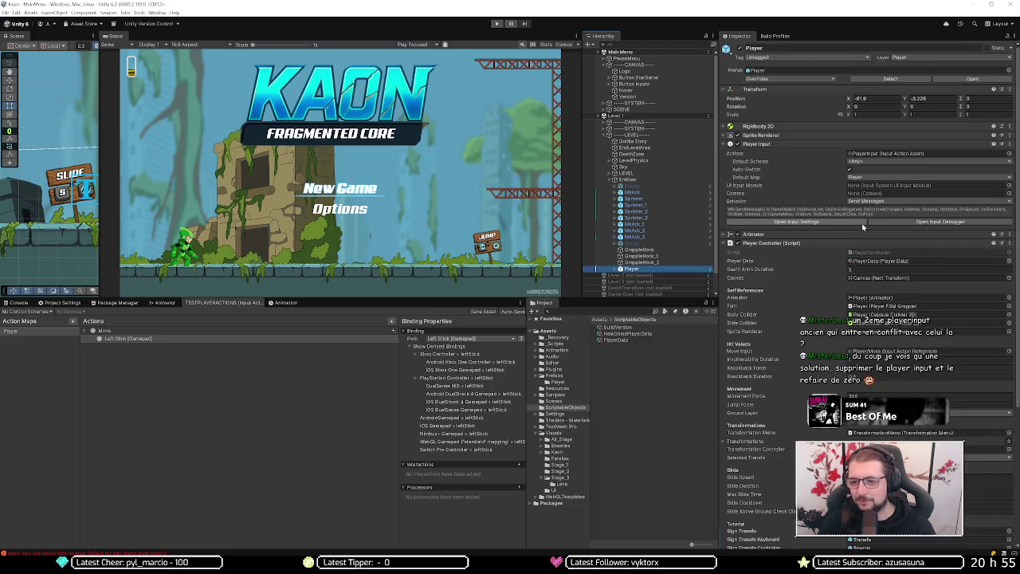
{"action": "left_click", "coordinate": [808, 243]}
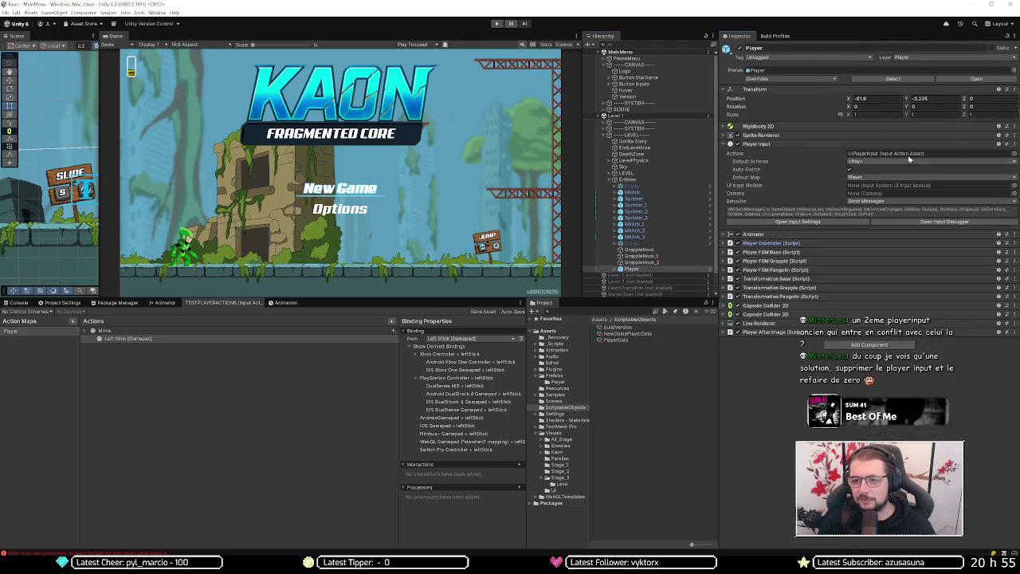
Step: Set the Player's input actions to TESTPLAYERACTIONS, then unload Level 1
{"action": "left_click", "coordinate": [1013, 153]}
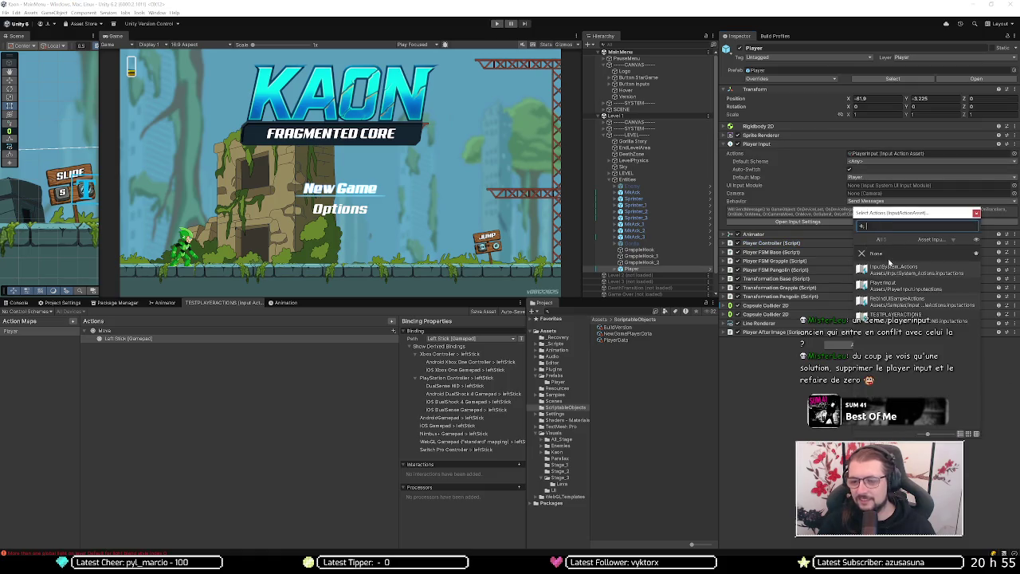
{"action": "left_click", "coordinate": [918, 316]}
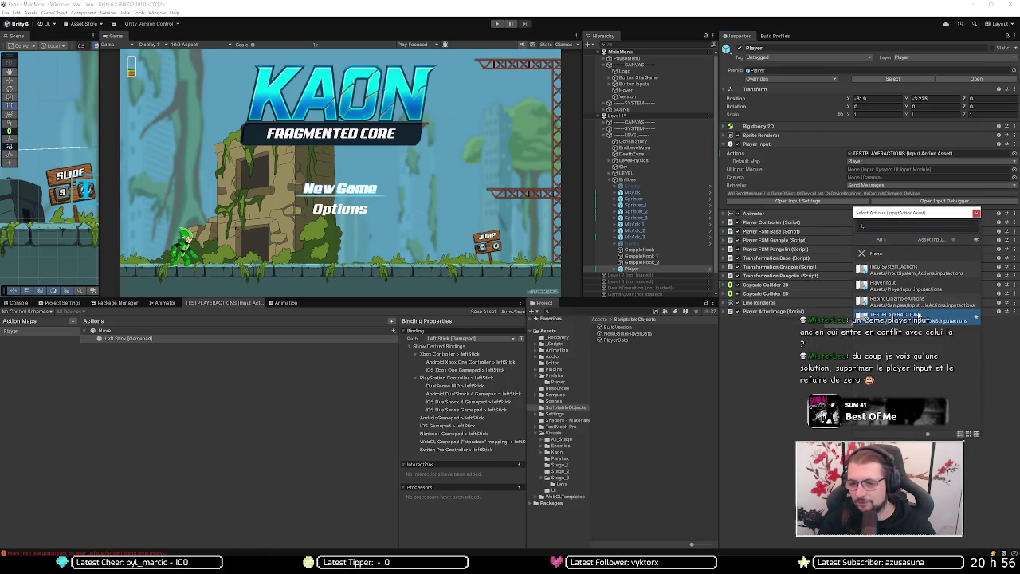
{"action": "double_click", "coordinate": [918, 315]}
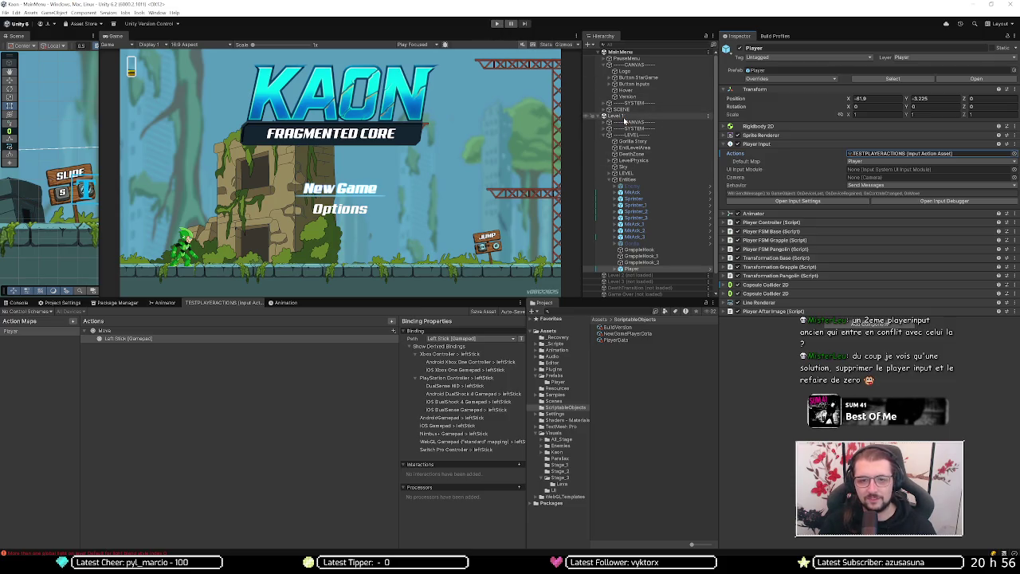
{"action": "right_click", "coordinate": [626, 117]}
{"action": "left_click", "coordinate": [654, 159]}
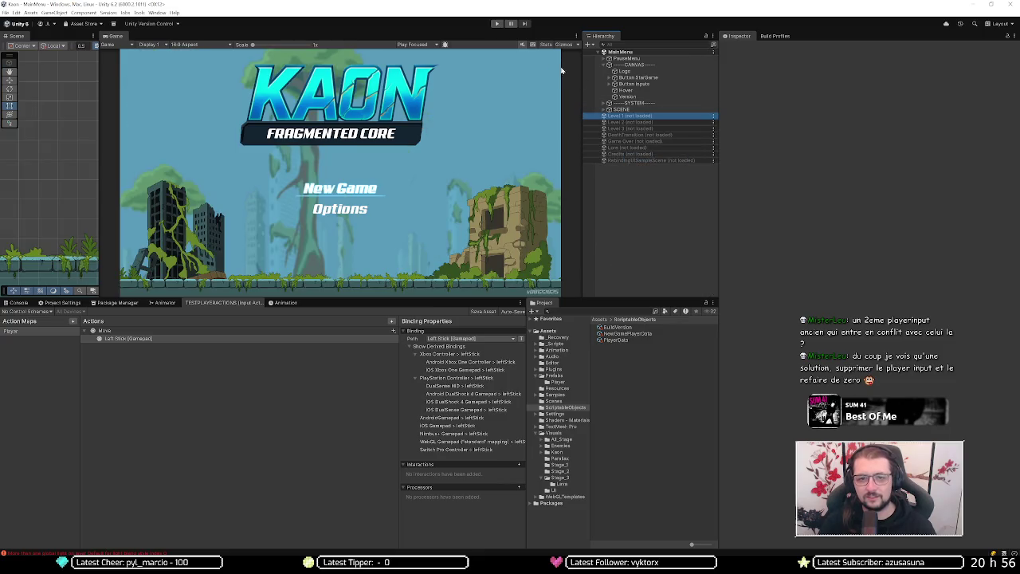
Step: Start Play mode and select the running Player object under Entities
{"action": "left_click", "coordinate": [497, 24]}
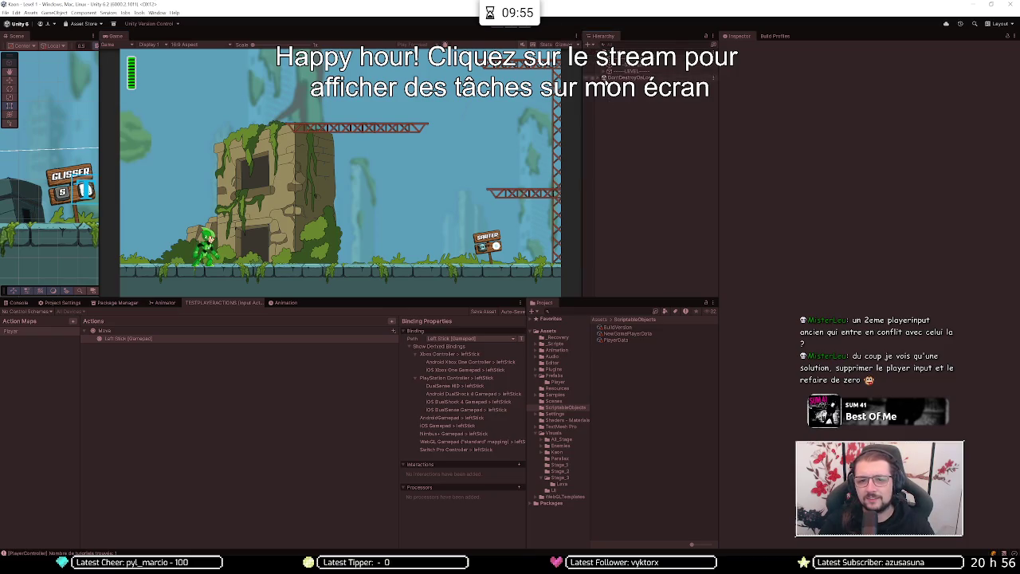
{"action": "left_click", "coordinate": [602, 72]}
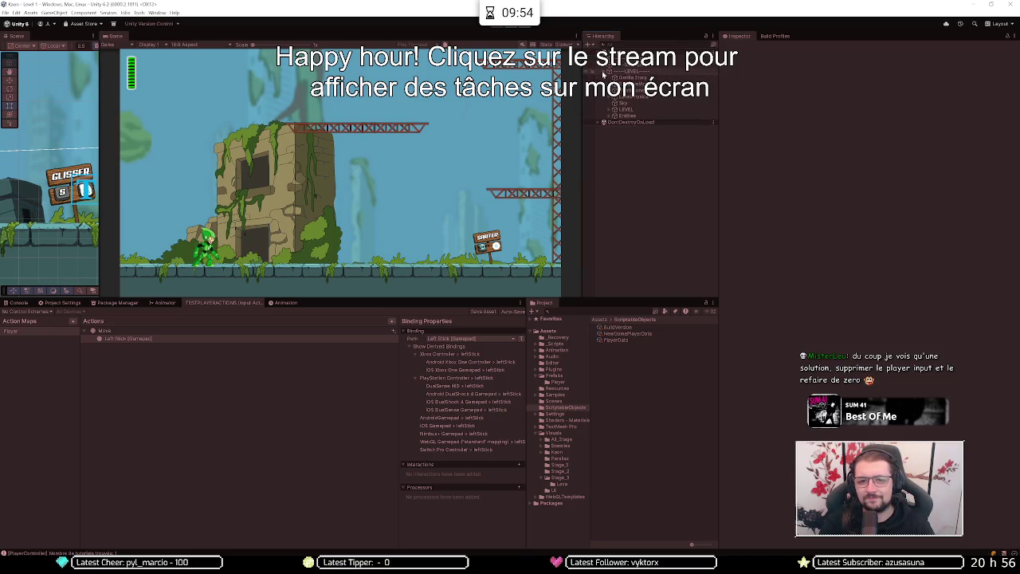
{"action": "left_click", "coordinate": [610, 117]}
{"action": "left_click", "coordinate": [629, 204]}
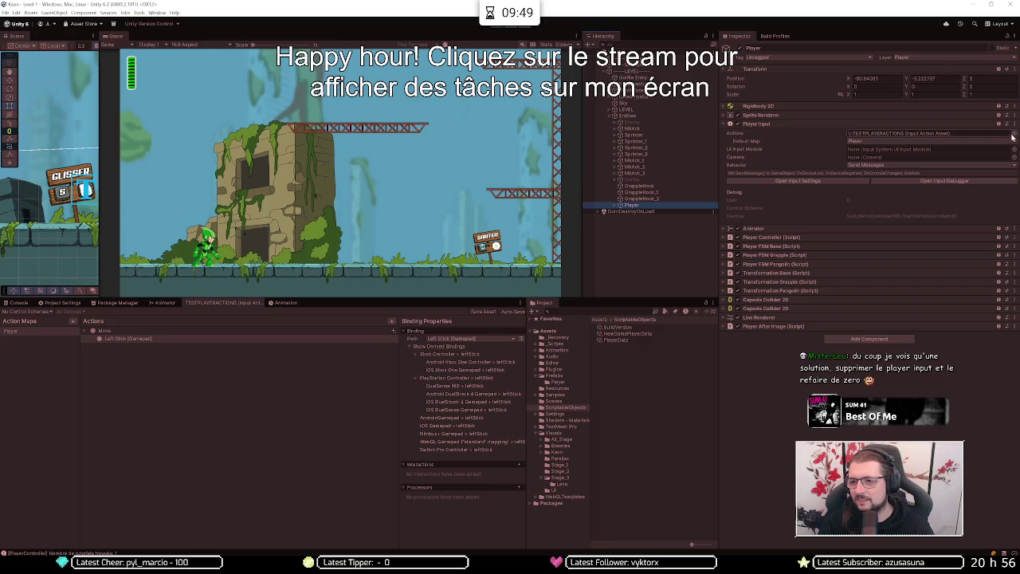
Step: Switch the Player Input's actions asset to InputSystem_Actions
{"action": "left_click", "coordinate": [1012, 134]}
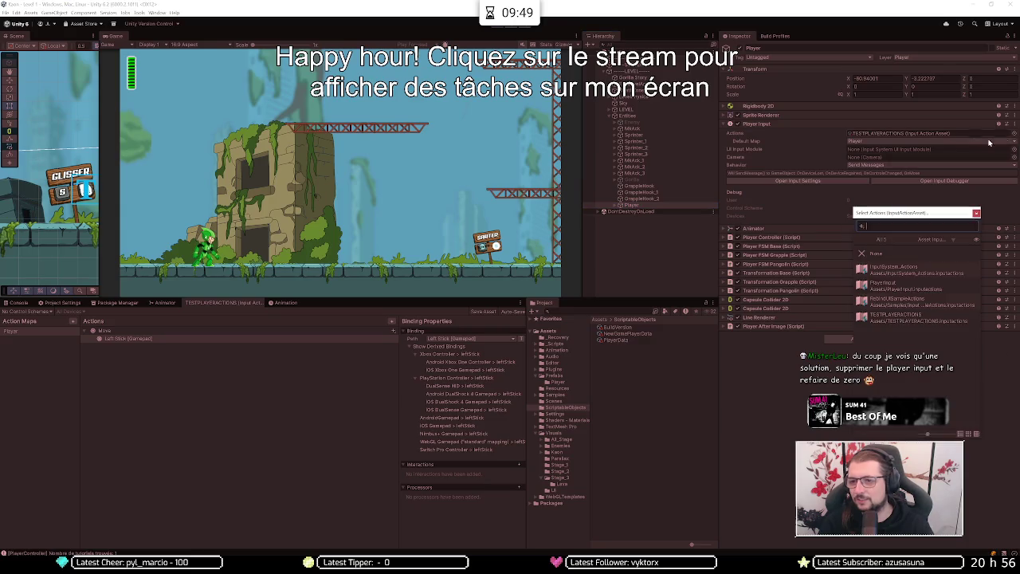
{"action": "left_click", "coordinate": [922, 274]}
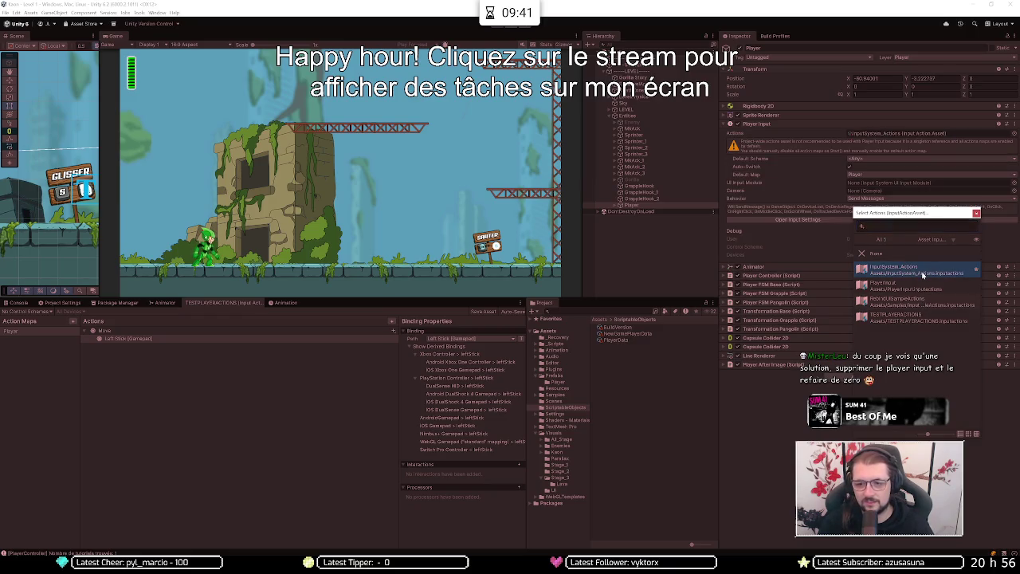
{"action": "double_click", "coordinate": [922, 275]}
{"action": "left_click", "coordinate": [909, 135]}
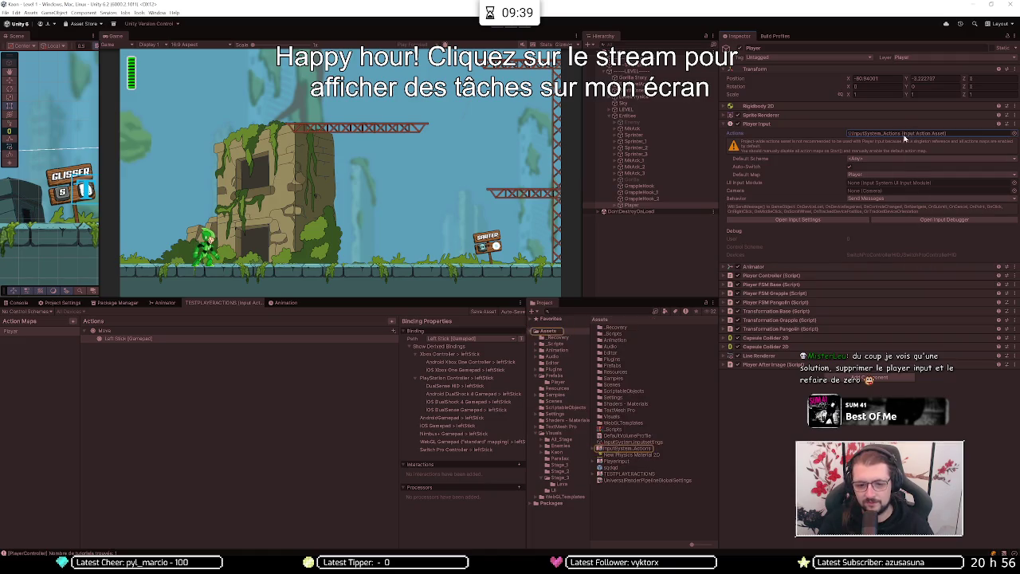
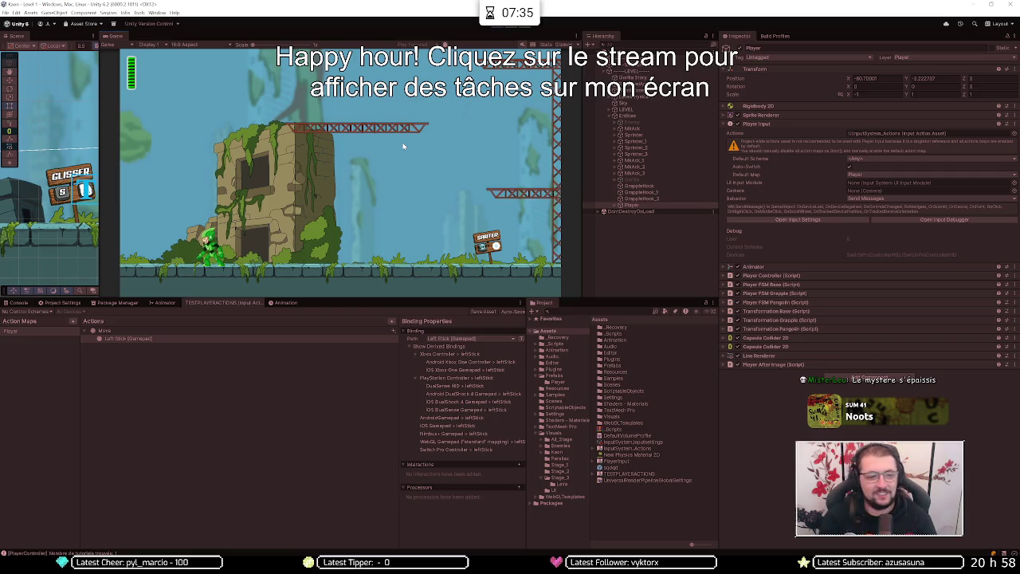
Step: Run the player right with D and left with A, then locate its Player Input actions asset
{"action": "key", "text": "d"}
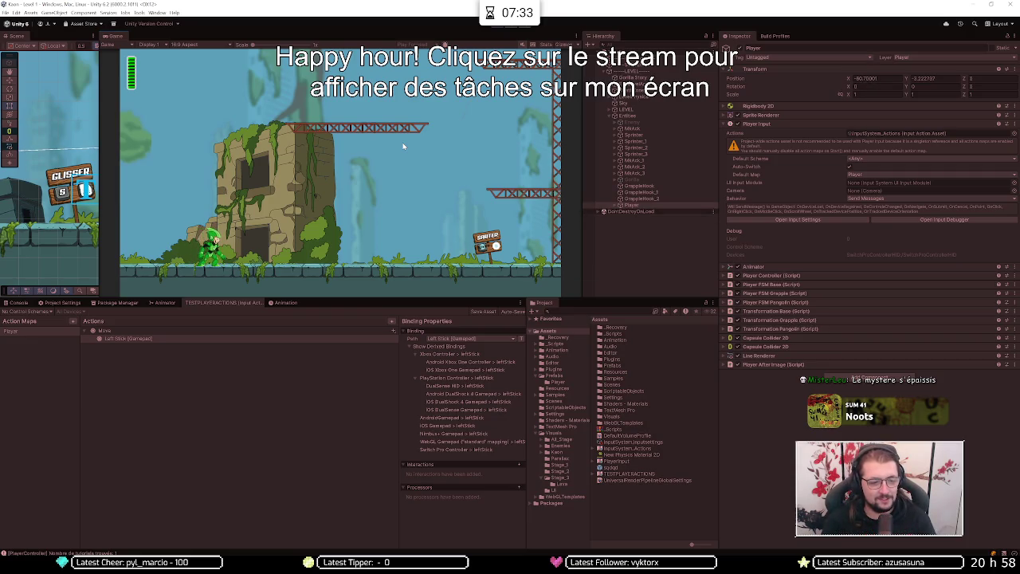
{"action": "key", "text": "d"}
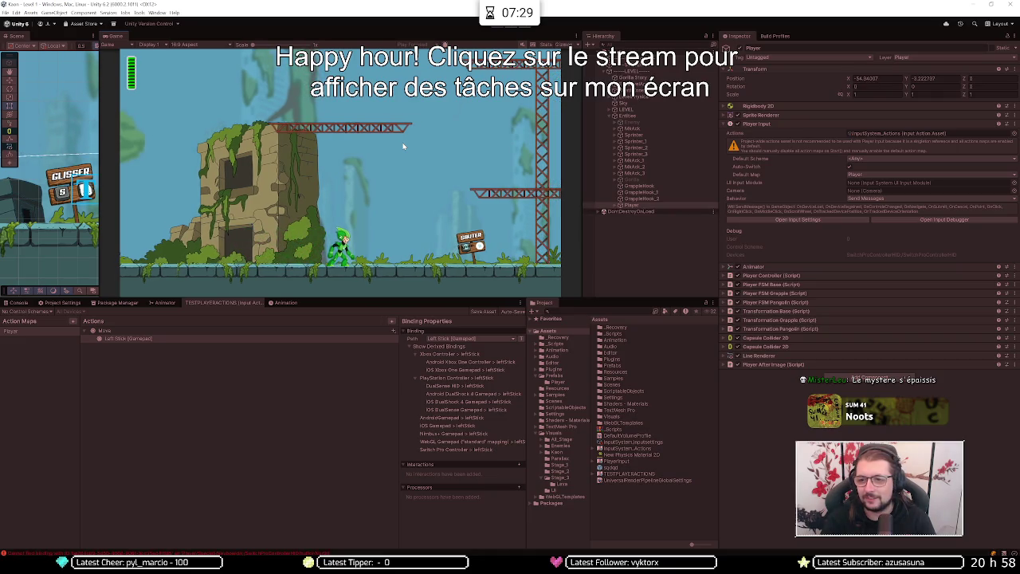
{"action": "key", "text": "a"}
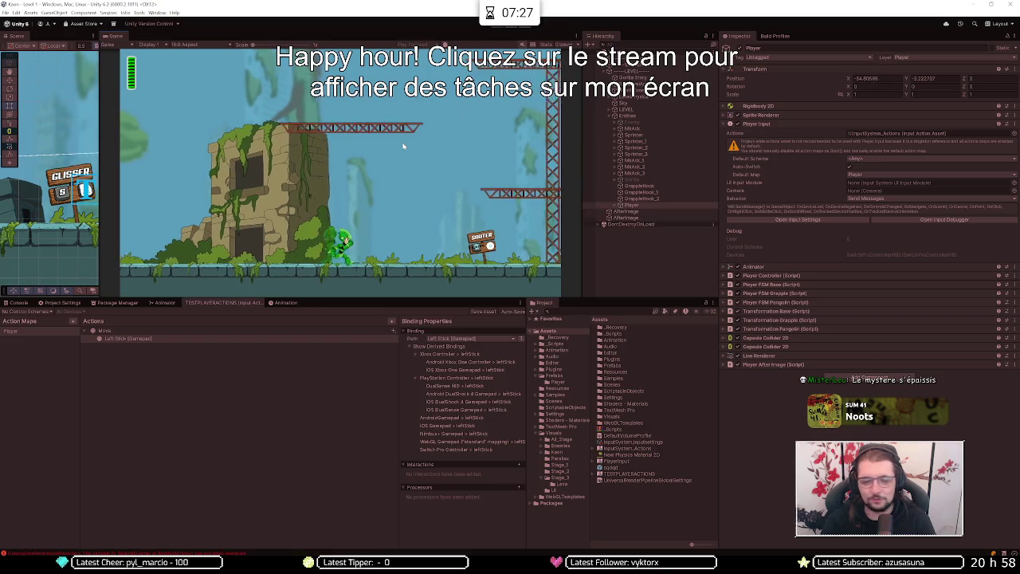
{"action": "key", "text": "a"}
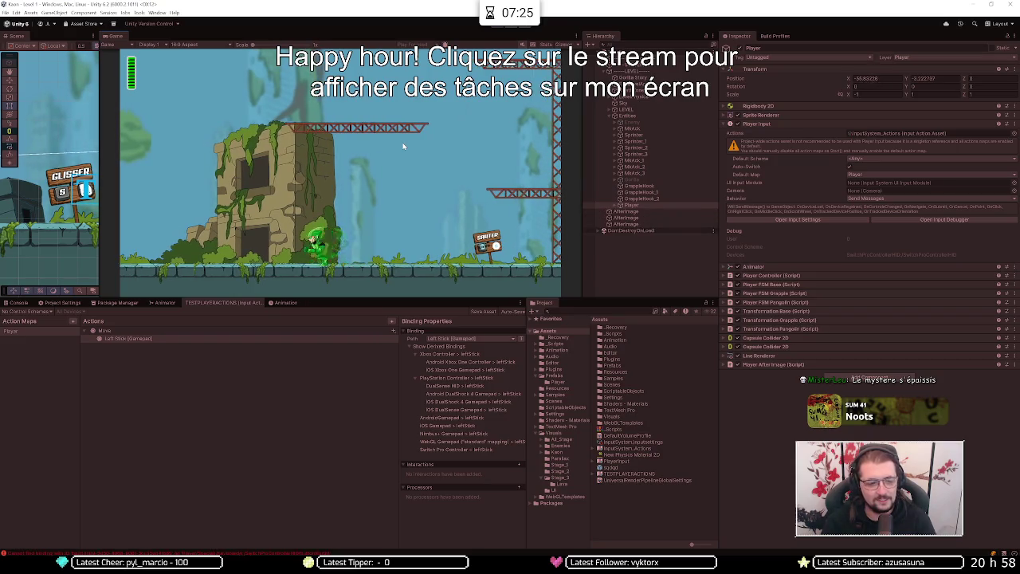
{"action": "left_click", "coordinate": [871, 135]}
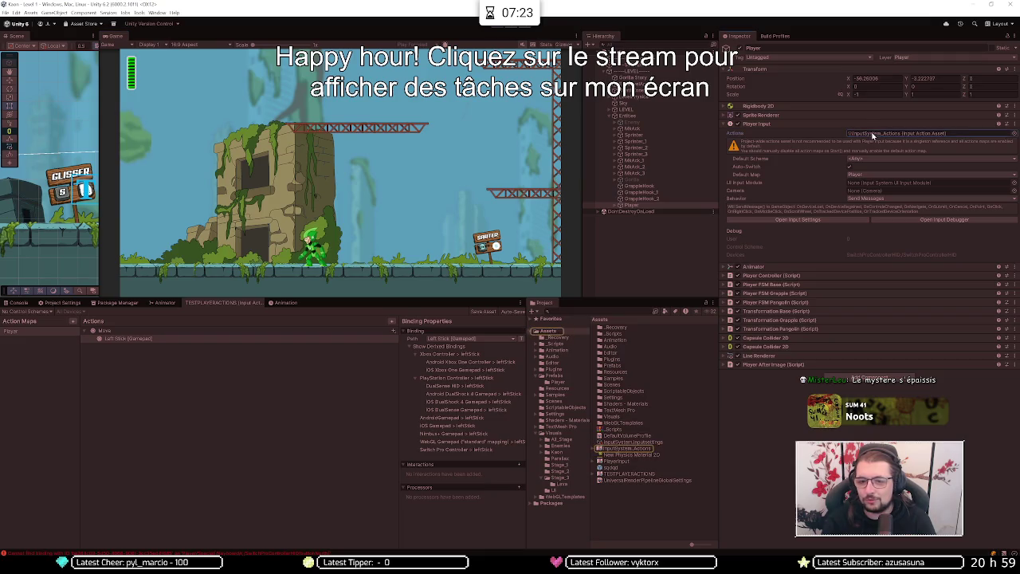
Step: Open InputSystem_Actions to inspect its UI and Player maps, then reselect the Player object
{"action": "double_click", "coordinate": [624, 449]}
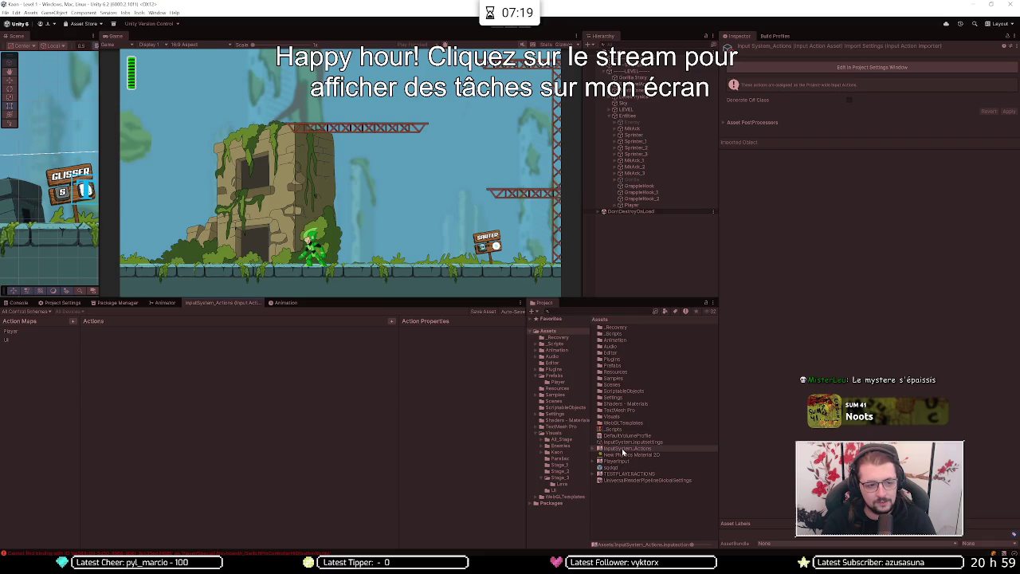
{"action": "left_click", "coordinate": [23, 340]}
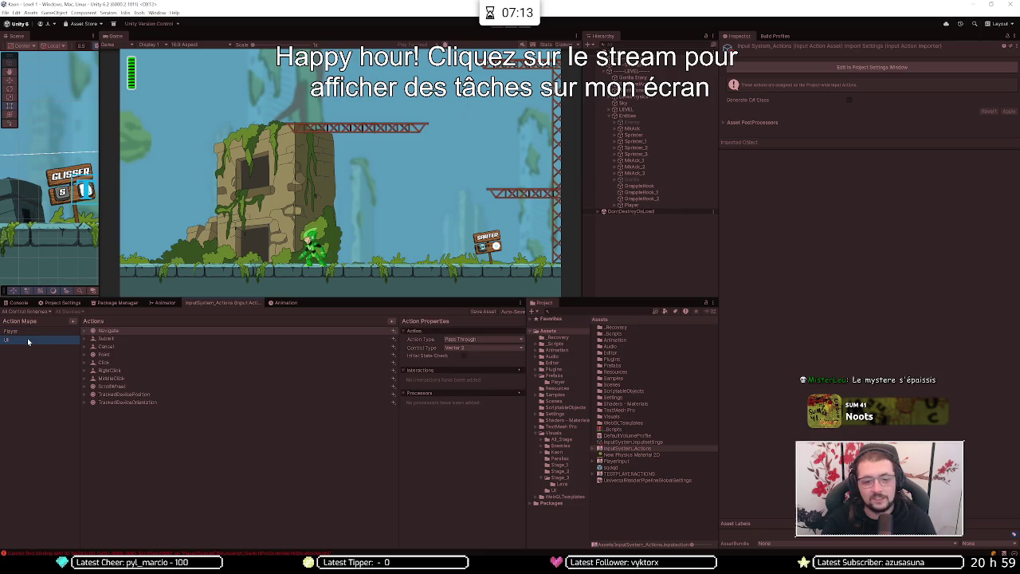
{"action": "left_click", "coordinate": [40, 334]}
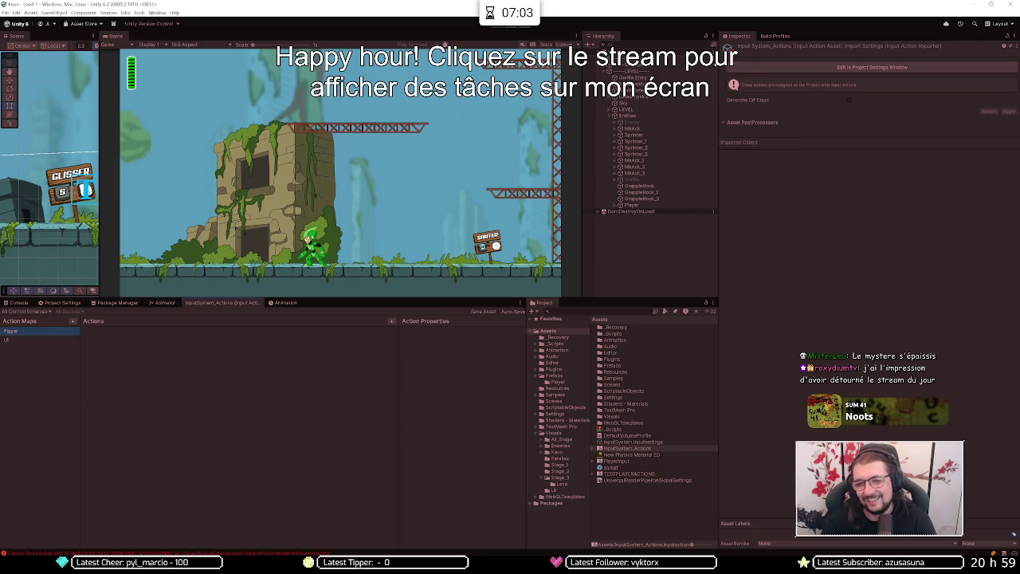
{"action": "left_click", "coordinate": [633, 205]}
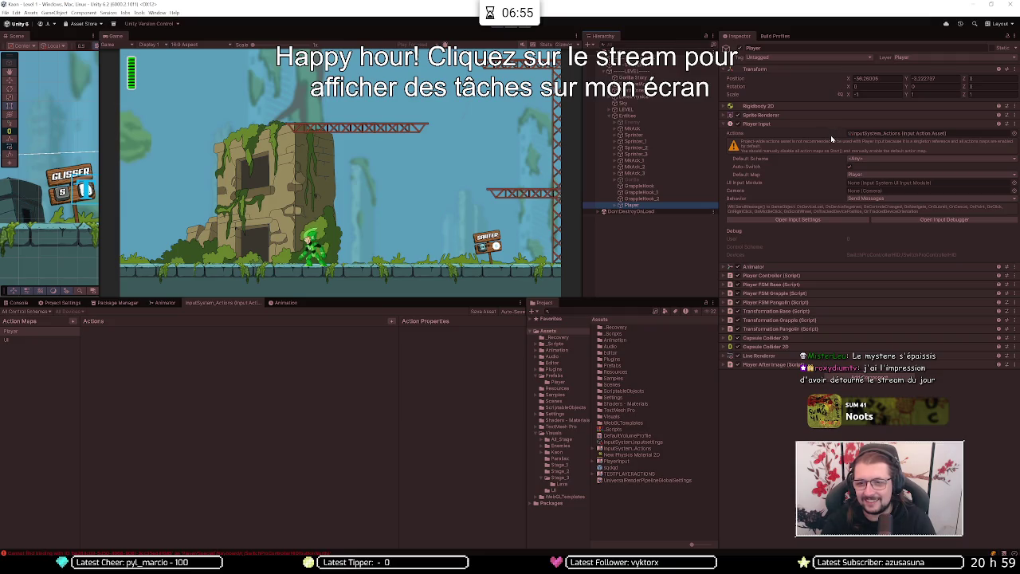
Step: Assign PlayerInput as the player's actions asset, open it to view the Player map, and start Play mode
{"action": "left_click", "coordinate": [1014, 136]}
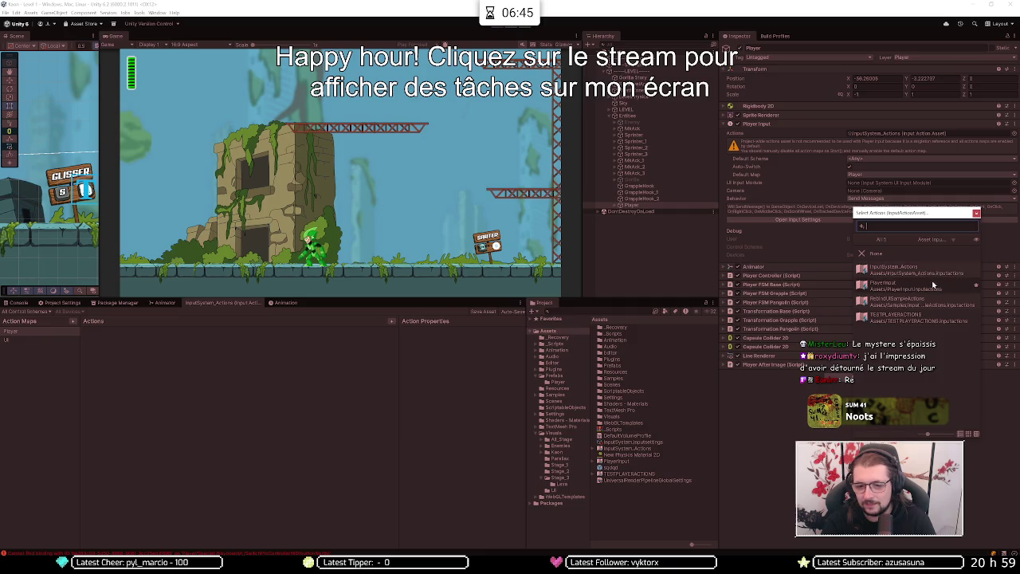
{"action": "double_click", "coordinate": [932, 284]}
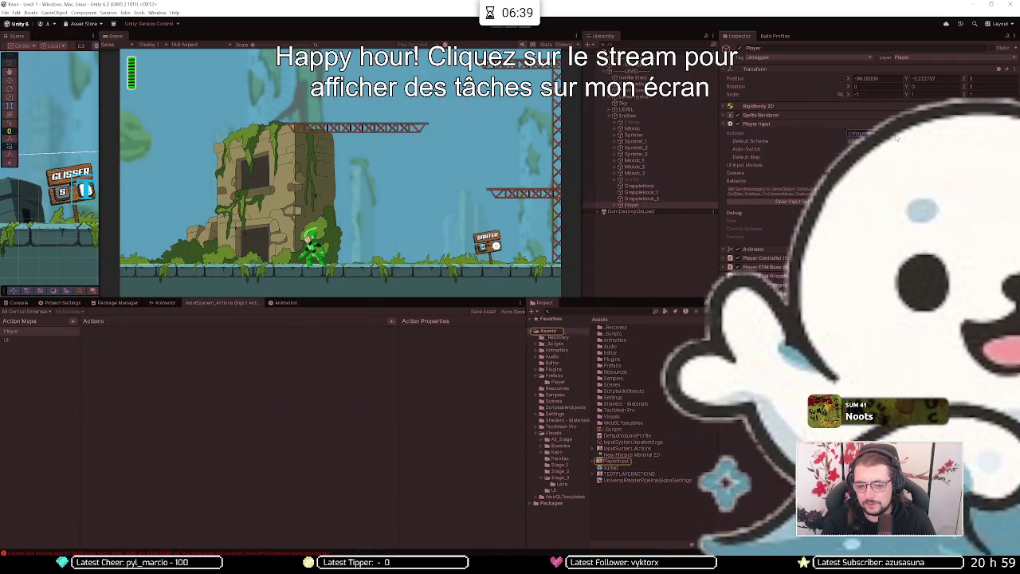
{"action": "left_click", "coordinate": [611, 461]}
{"action": "double_click", "coordinate": [611, 462]}
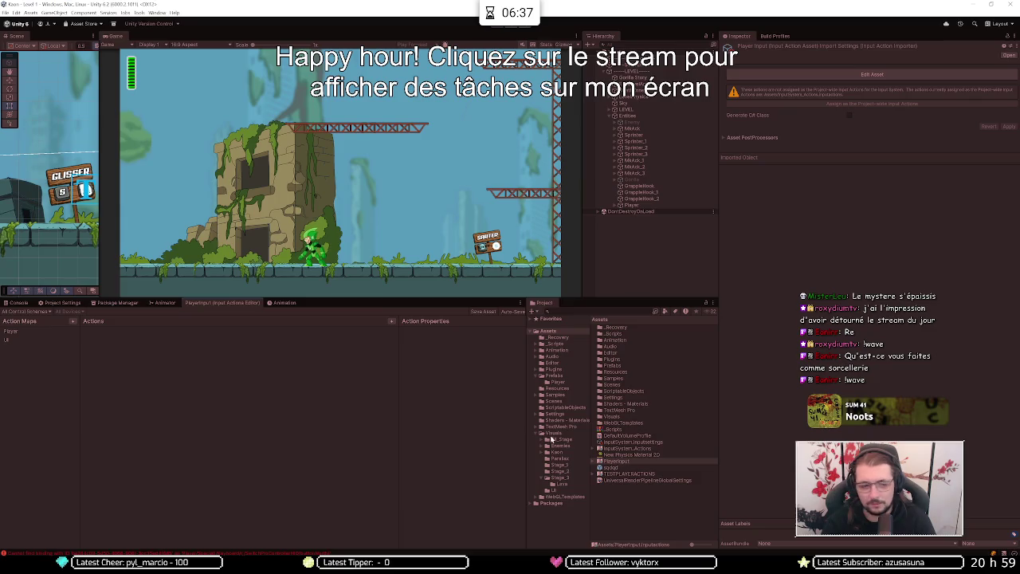
{"action": "left_click", "coordinate": [24, 332]}
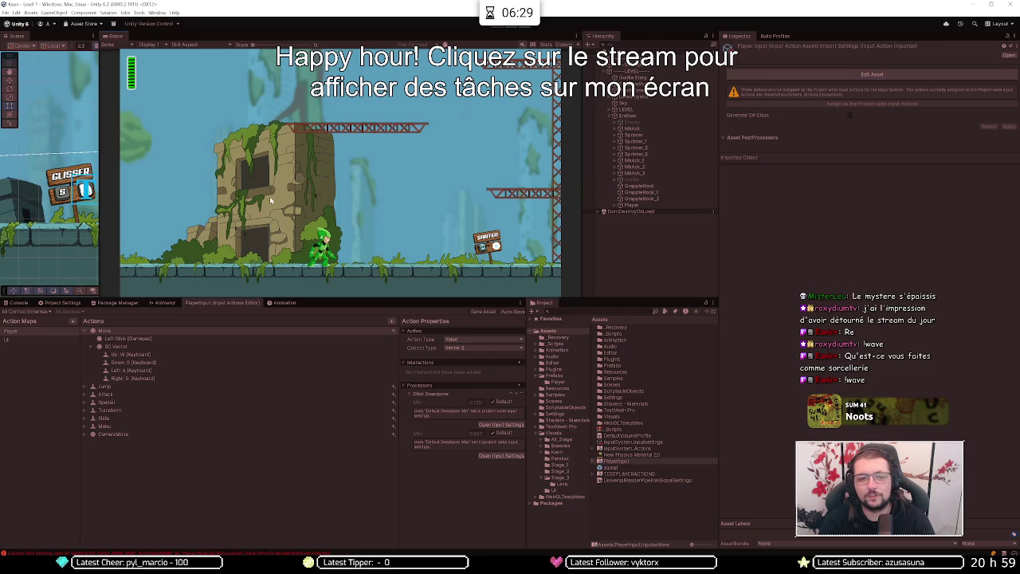
{"action": "left_click", "coordinate": [494, 30]}
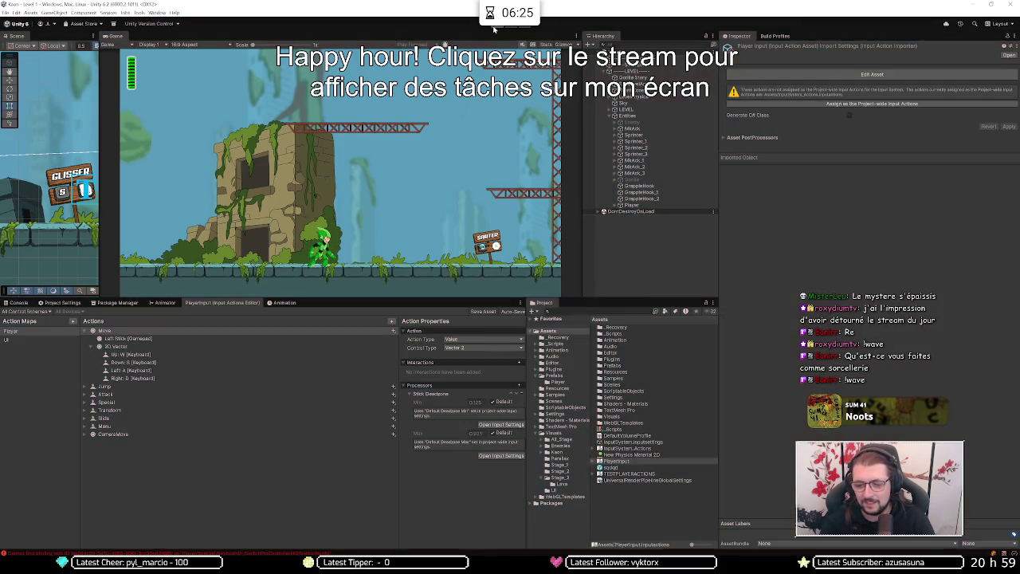
Step: Play past the title screen and story dialog, then stop Play mode
{"action": "left_click", "coordinate": [493, 29]}
{"action": "key", "text": "Return"}
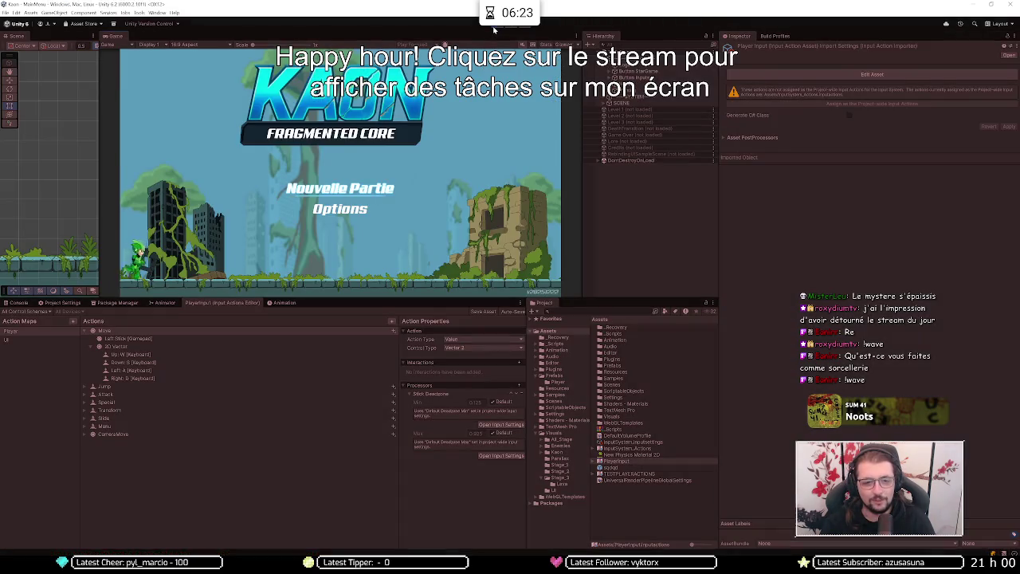
{"action": "key", "text": "Return"}
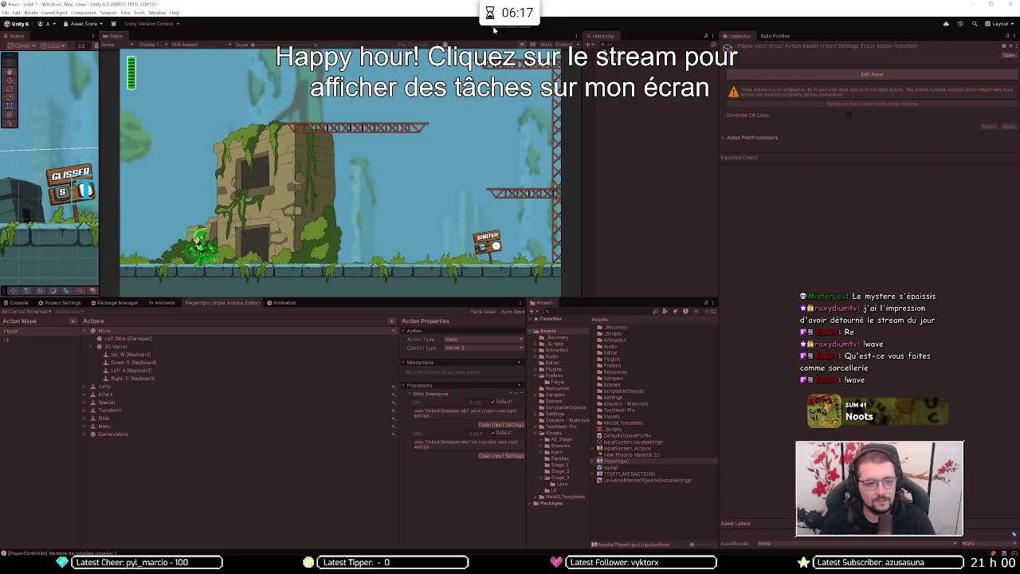
{"action": "left_click", "coordinate": [494, 29]}
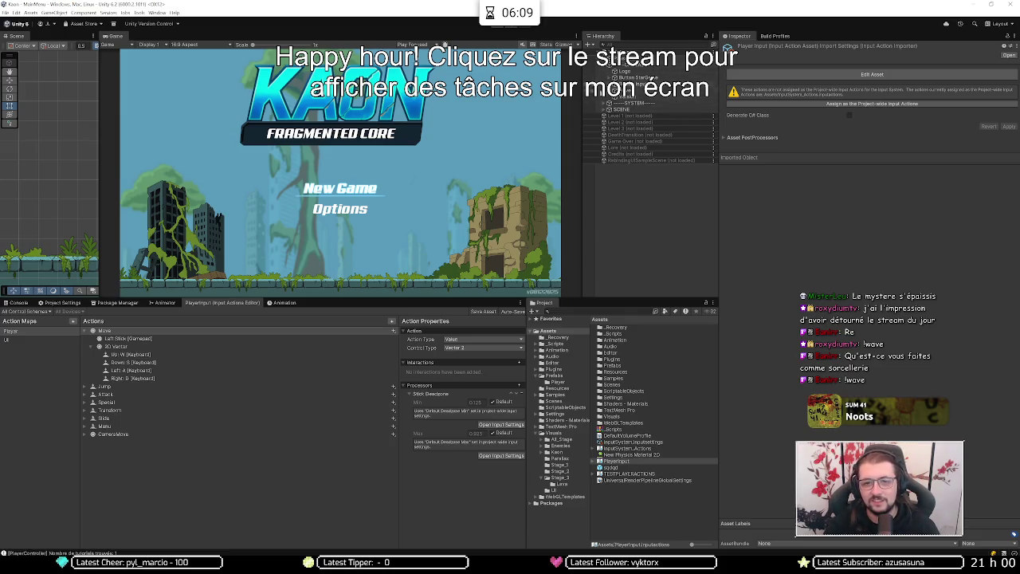
Step: Load the Level 1 scene and select Player under LEVEL > Entities
{"action": "right_click", "coordinate": [620, 117]}
{"action": "left_click", "coordinate": [638, 117]}
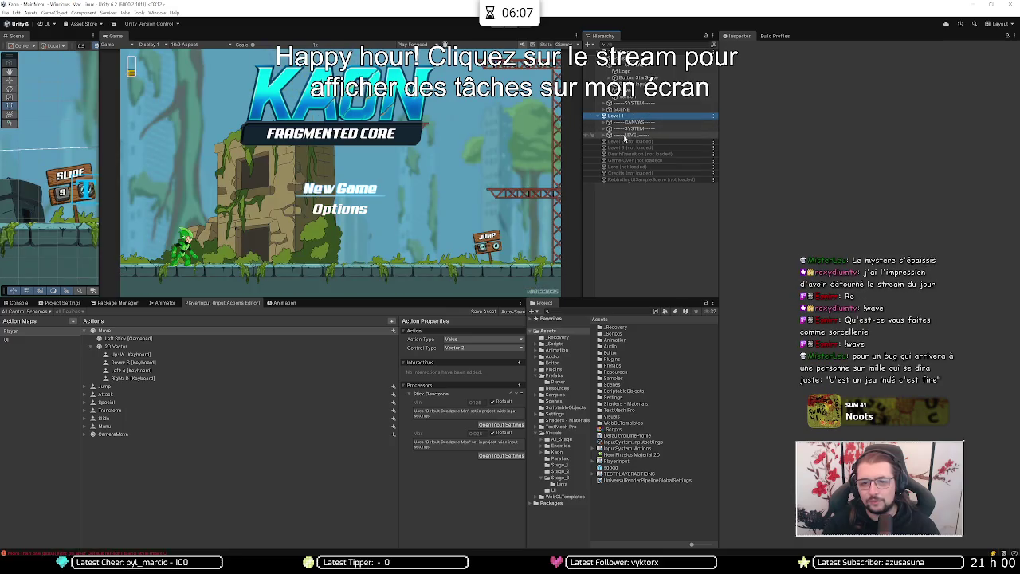
{"action": "left_click", "coordinate": [605, 134]}
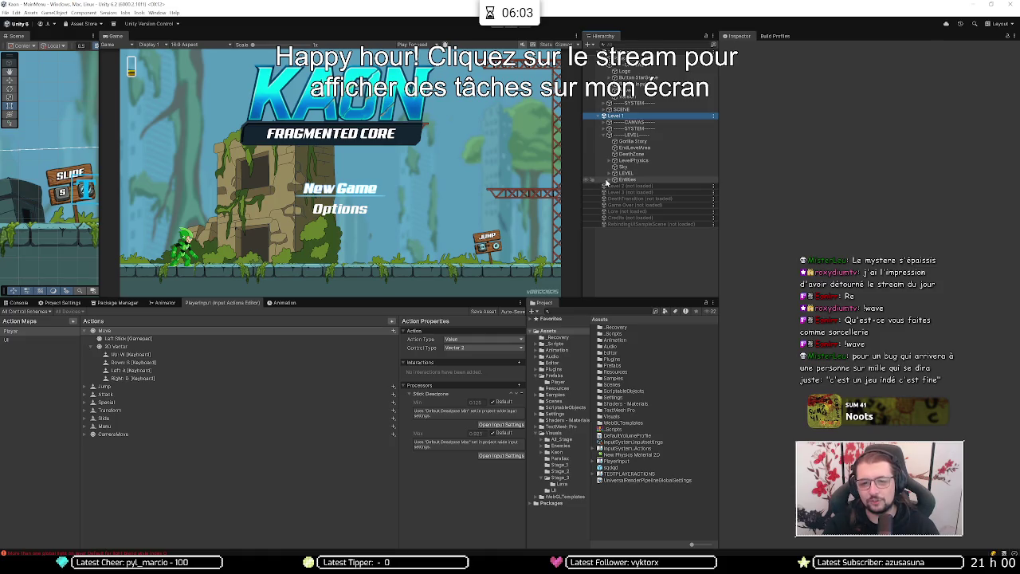
{"action": "left_click", "coordinate": [609, 180]}
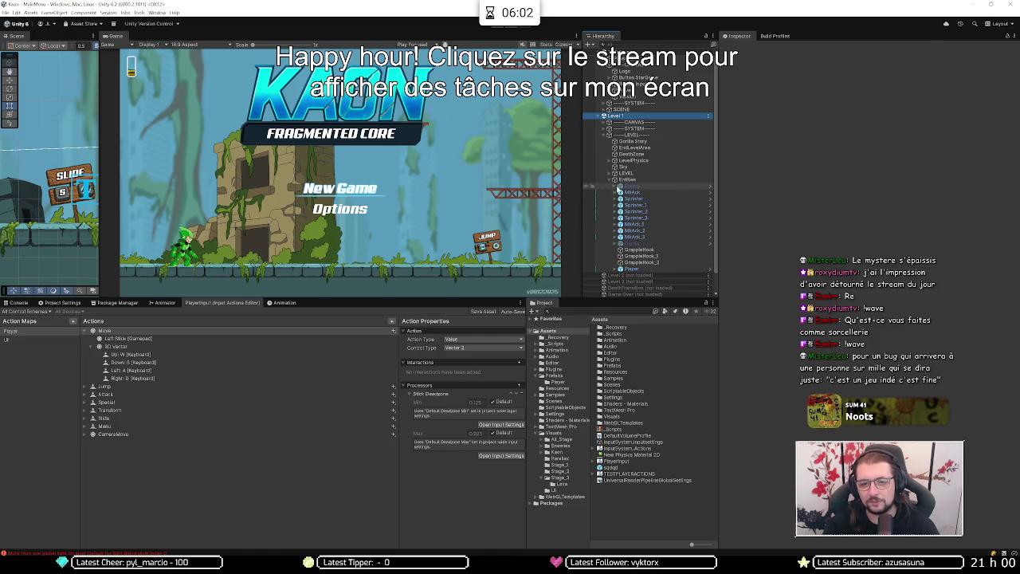
{"action": "left_click", "coordinate": [628, 269]}
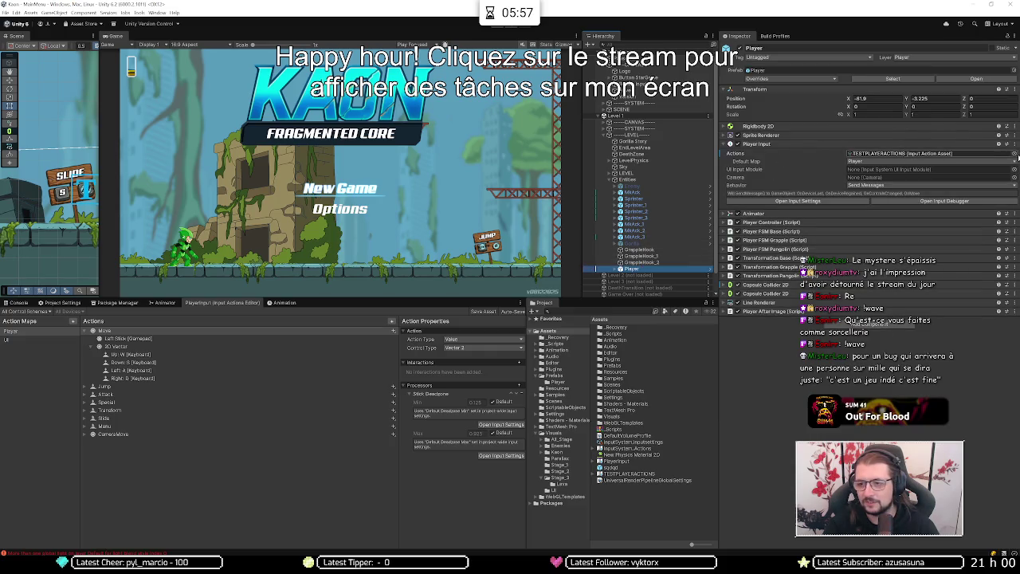
Step: Set the Player Input Actions to PlayerInput and locate that asset in the project
{"action": "left_click", "coordinate": [1014, 153]}
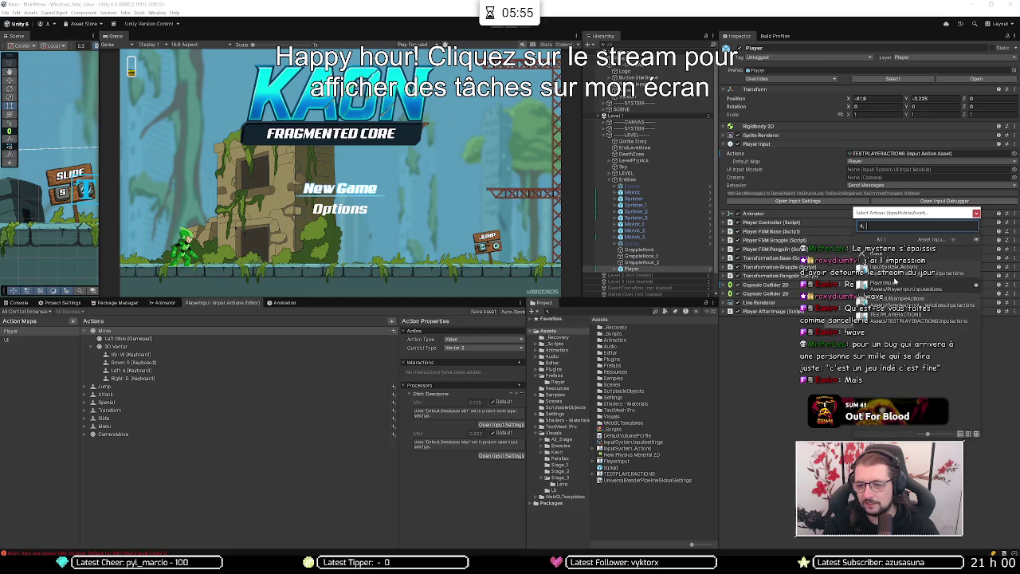
{"action": "left_click", "coordinate": [894, 285]}
{"action": "double_click", "coordinate": [897, 287]}
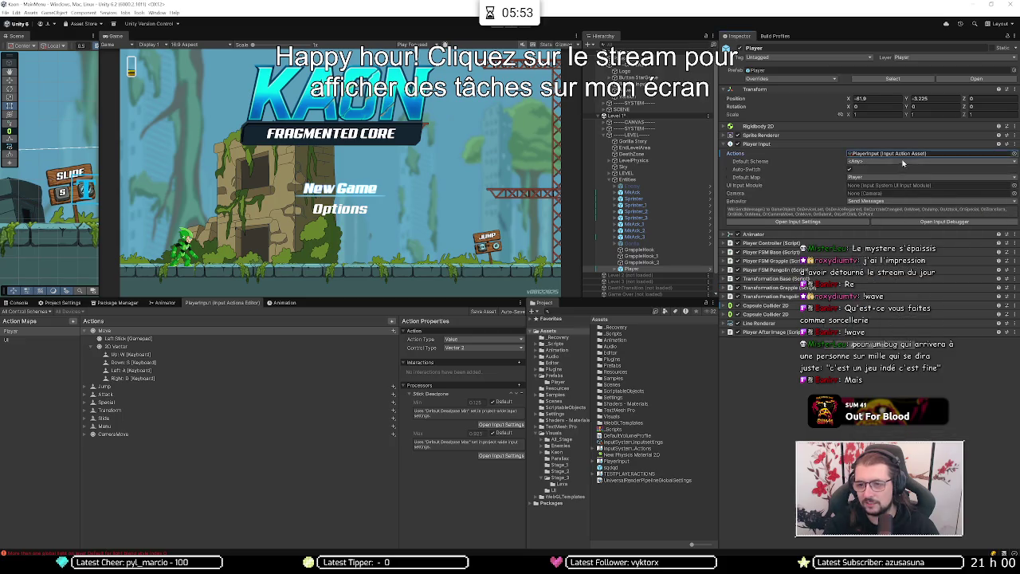
{"action": "left_click", "coordinate": [905, 154]}
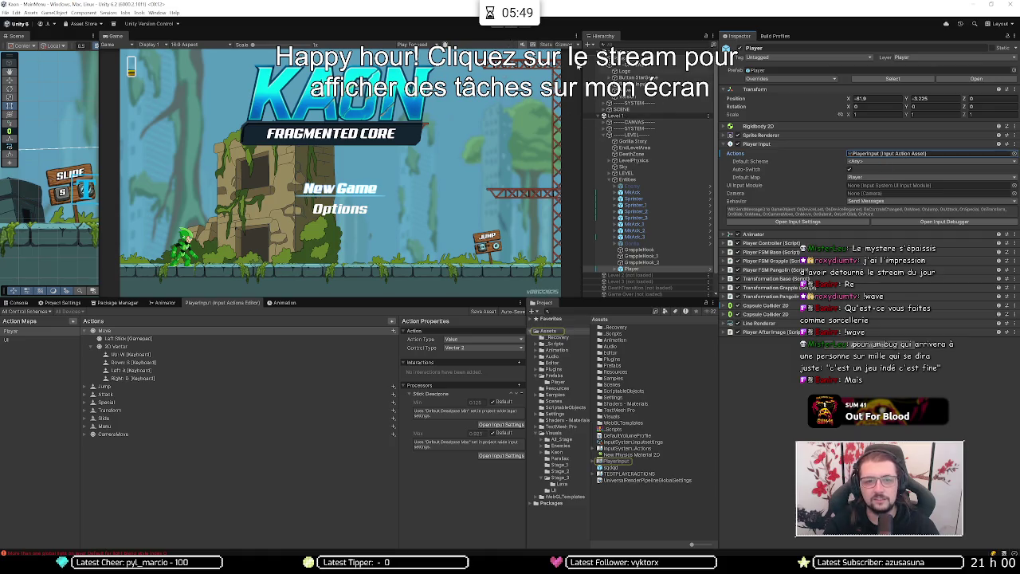
{"action": "right_click", "coordinate": [673, 119]}
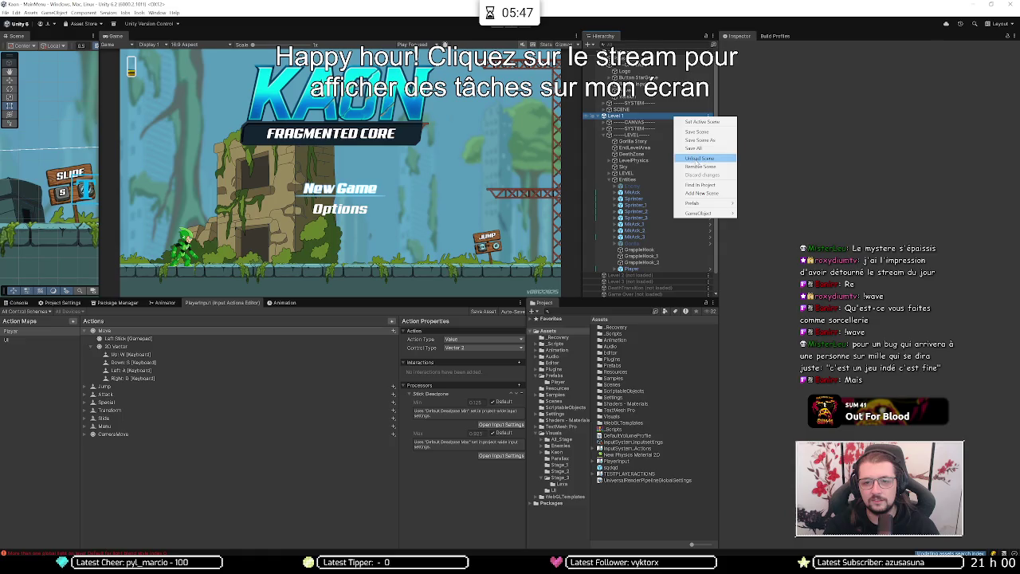
Step: Unload Level 1, play-test from the main menu, then open TESTPLAYERACTIONS for editing
{"action": "left_click", "coordinate": [693, 160]}
{"action": "left_click", "coordinate": [500, 27]}
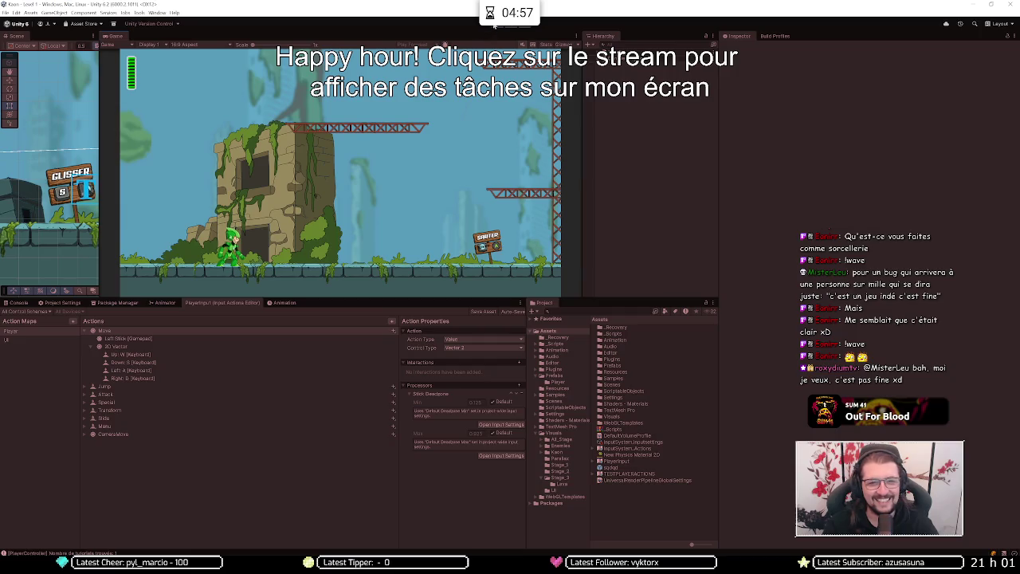
{"action": "left_click", "coordinate": [495, 25]}
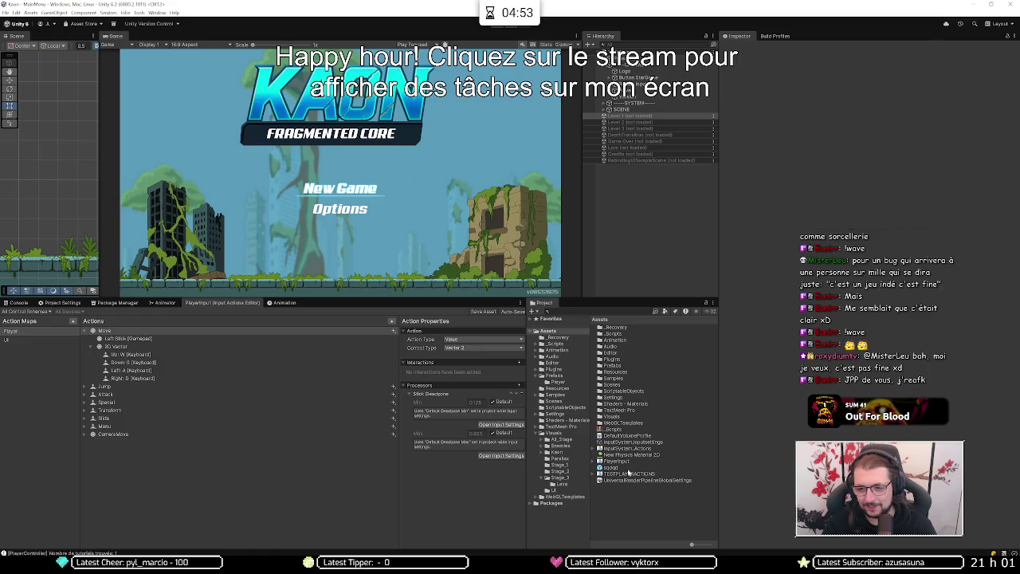
{"action": "double_click", "coordinate": [629, 473]}
{"action": "left_click", "coordinate": [131, 338]}
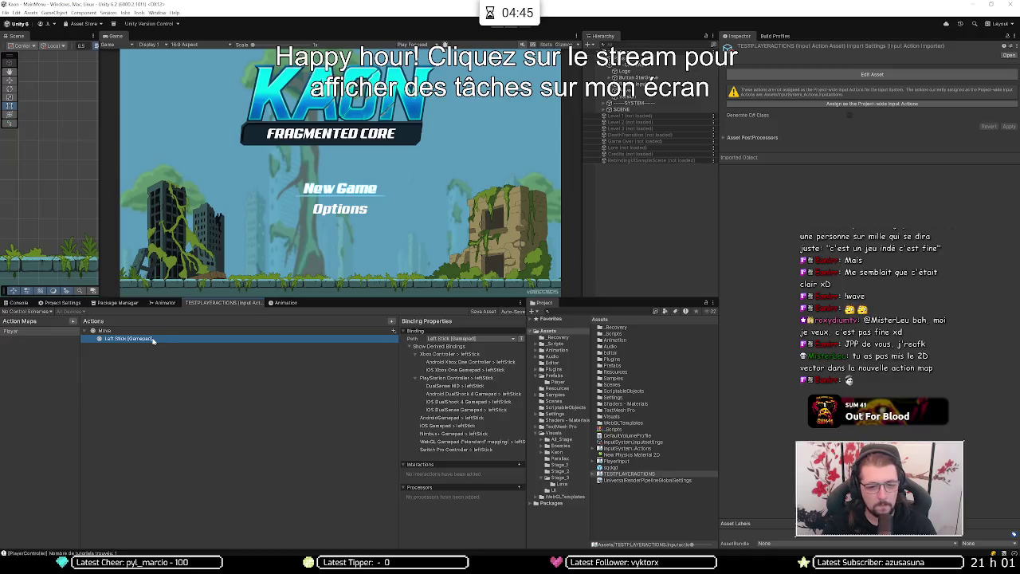
Step: Create a Keyboard control scheme requiring Keyboard and Mouse devices
{"action": "left_click", "coordinate": [26, 311]}
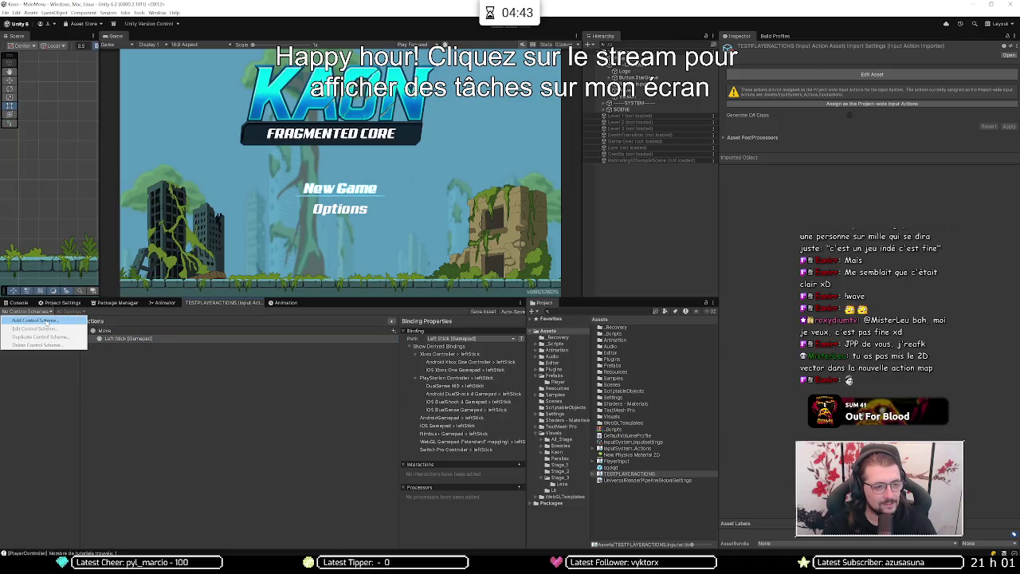
{"action": "left_click", "coordinate": [46, 322]}
{"action": "left_click", "coordinate": [98, 322]}
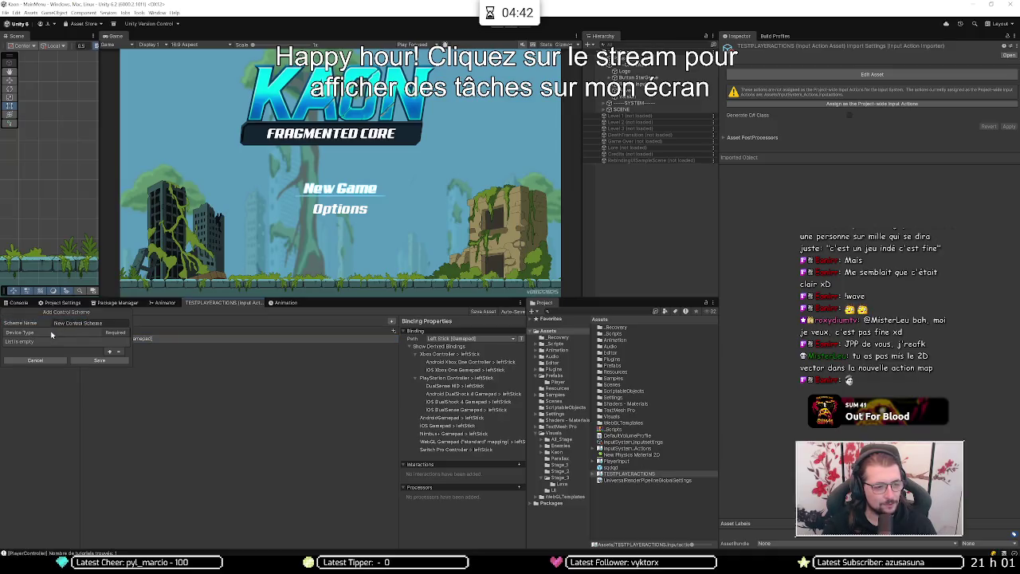
{"action": "triple_click", "coordinate": [99, 322]}
{"action": "type", "text": "Ke"}
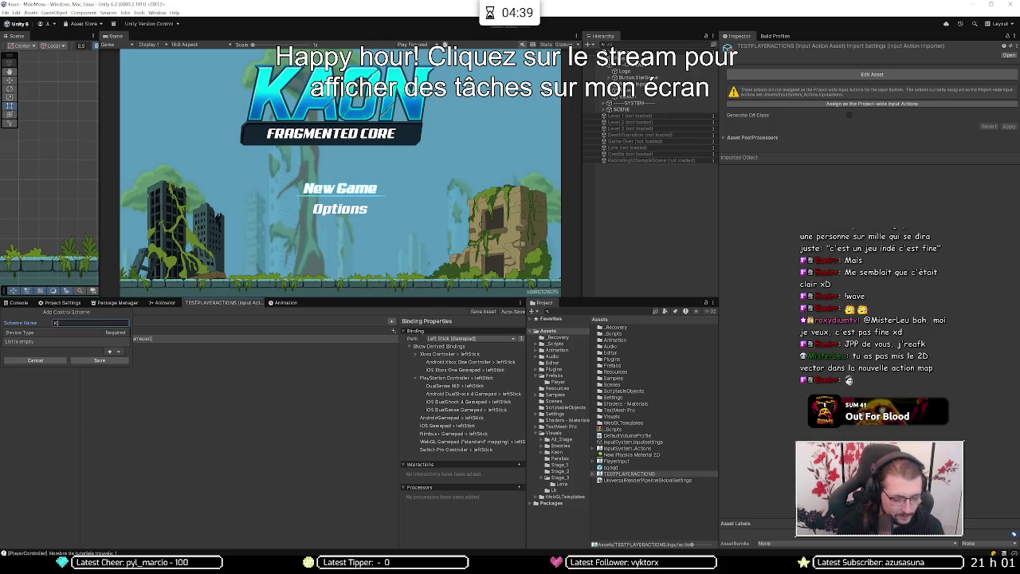
{"action": "type", "text": "yboard"}
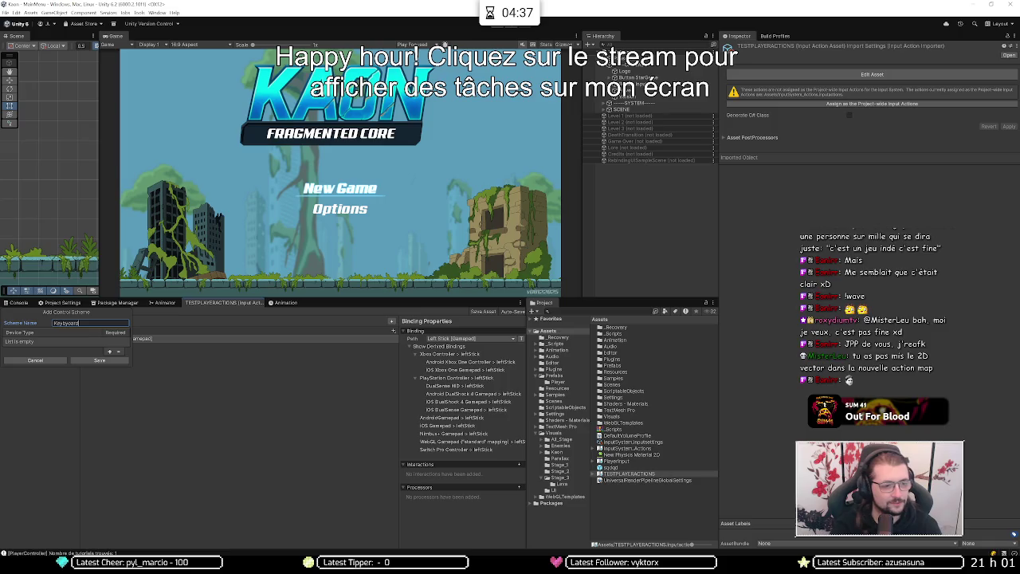
{"action": "left_click", "coordinate": [110, 351]}
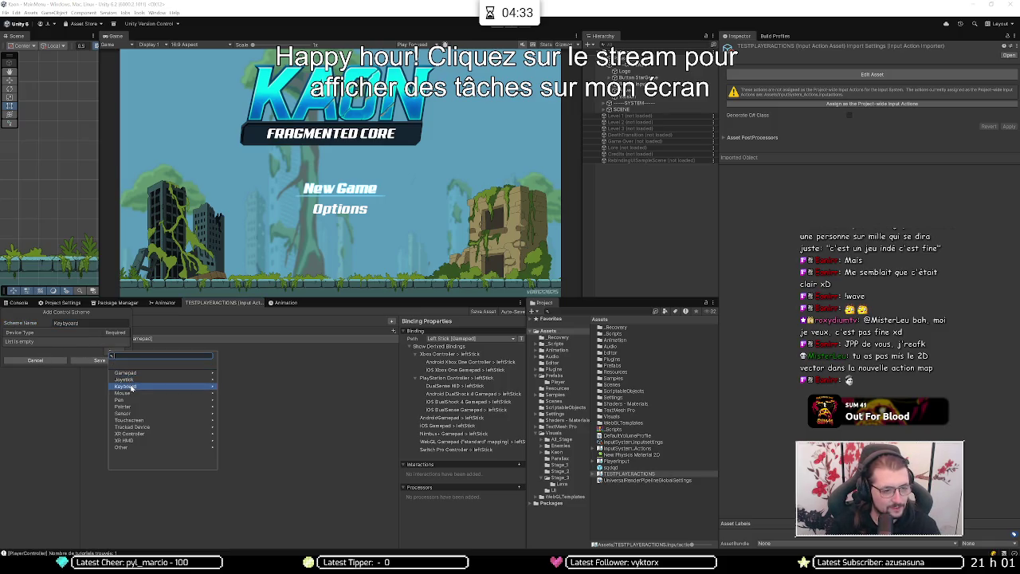
{"action": "left_click", "coordinate": [128, 386]}
{"action": "left_click", "coordinate": [159, 374]}
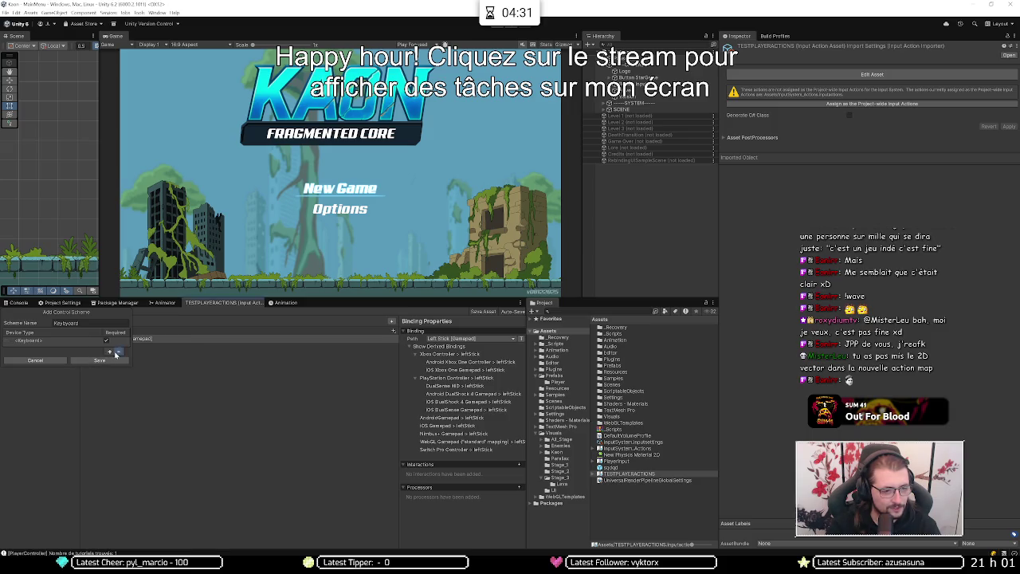
{"action": "left_click", "coordinate": [109, 352]}
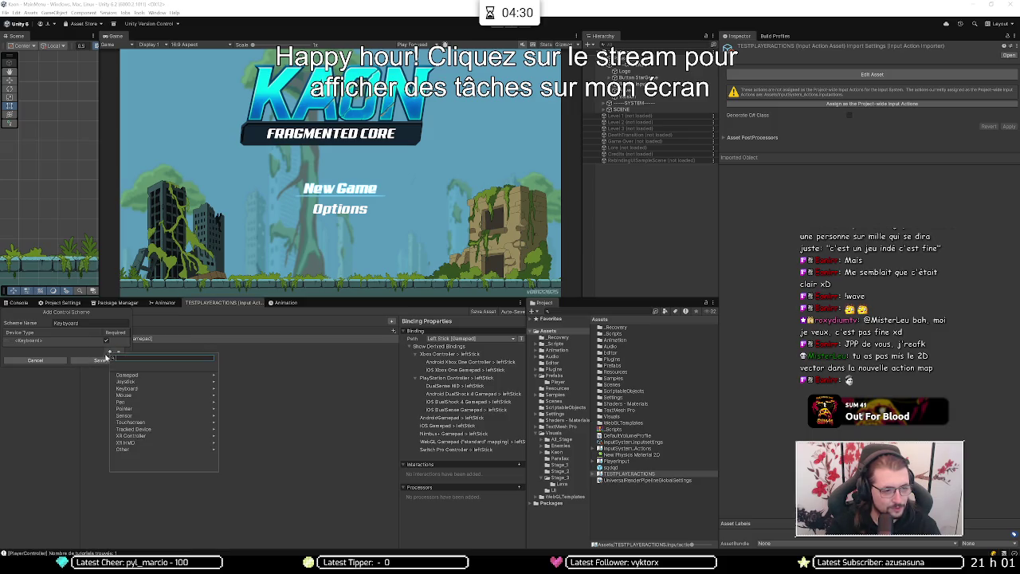
{"action": "left_click", "coordinate": [135, 394]}
{"action": "left_click", "coordinate": [147, 374]}
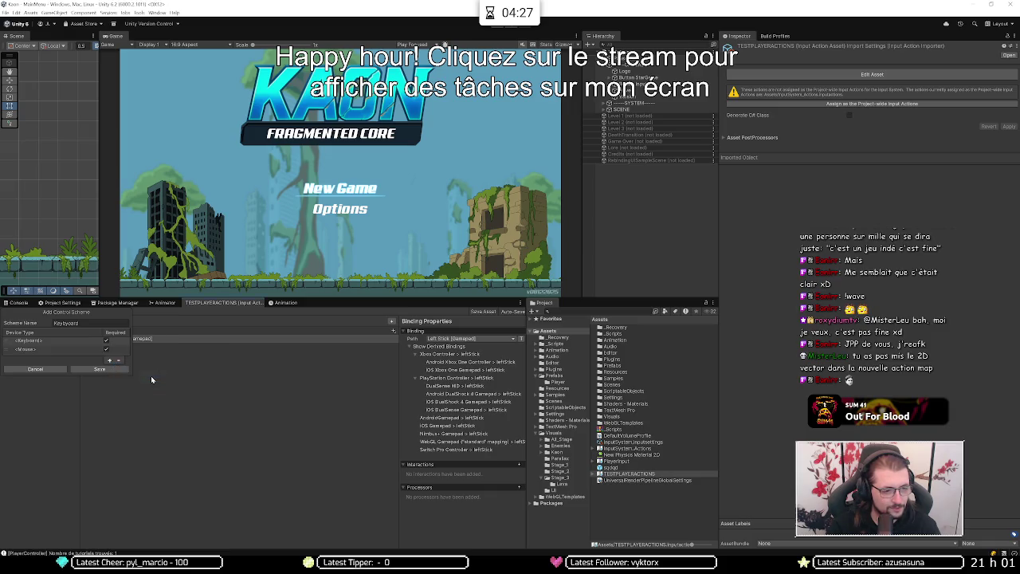
{"action": "left_click", "coordinate": [72, 370]}
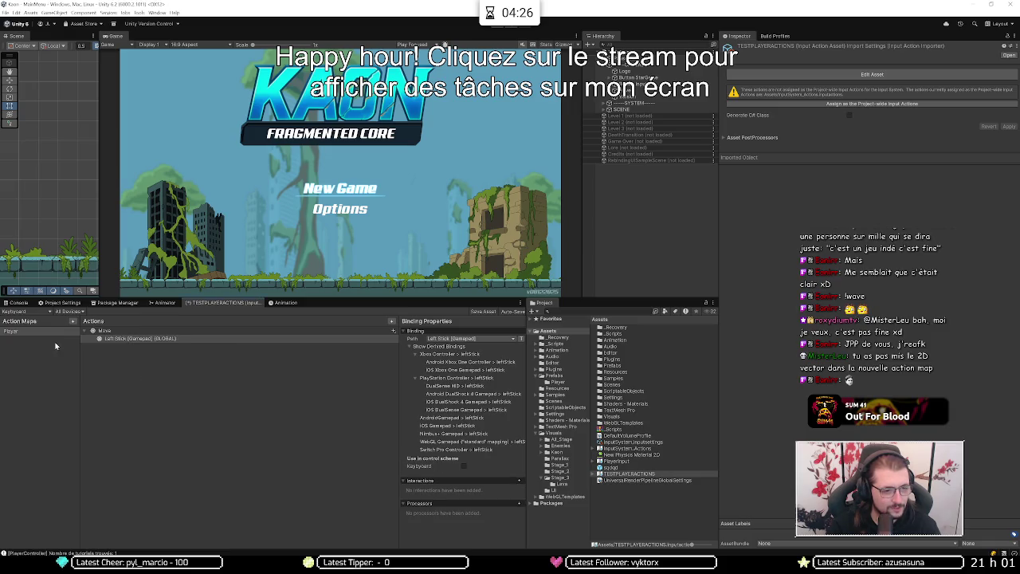
Step: Add a second control scheme with Gamepad and name it Controller
{"action": "left_click", "coordinate": [24, 311]}
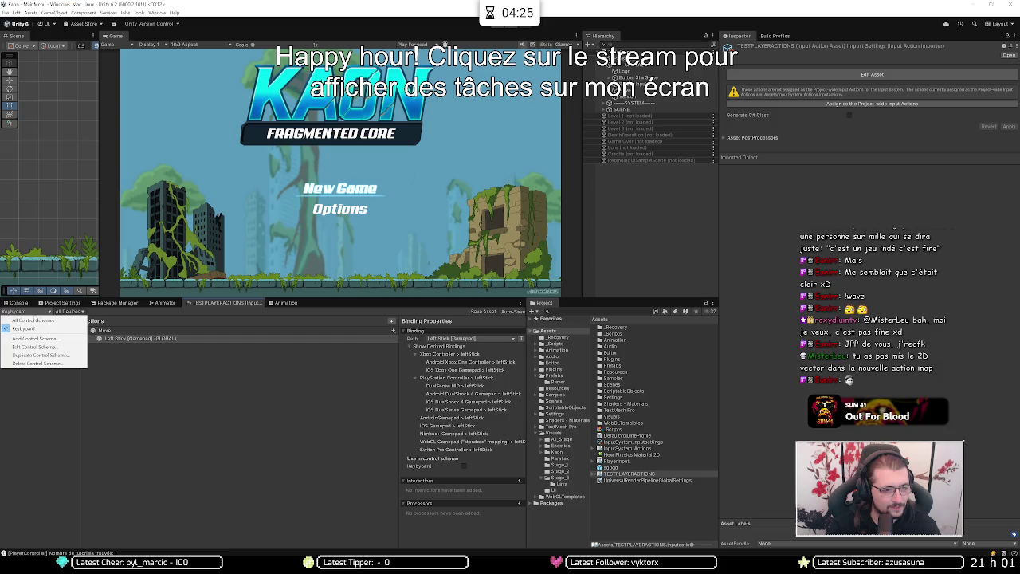
{"action": "left_click", "coordinate": [34, 338]}
{"action": "left_click", "coordinate": [109, 351]}
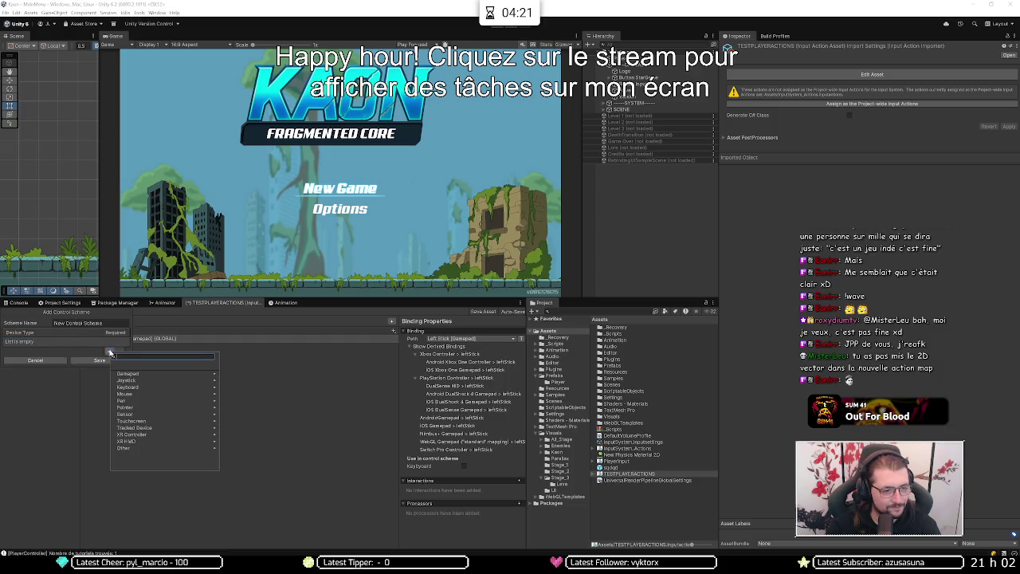
{"action": "left_click", "coordinate": [132, 374]}
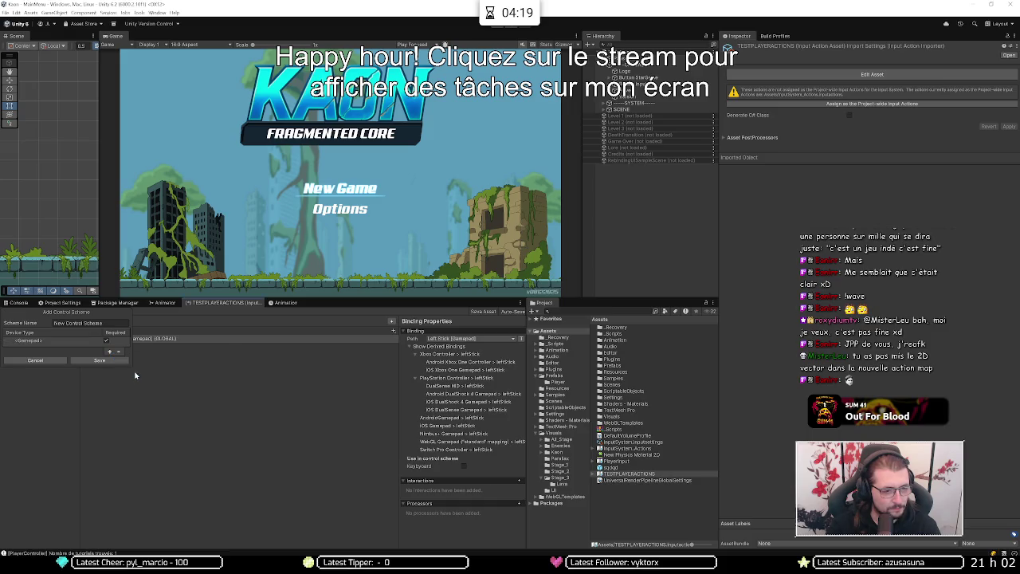
{"action": "left_click", "coordinate": [87, 361]}
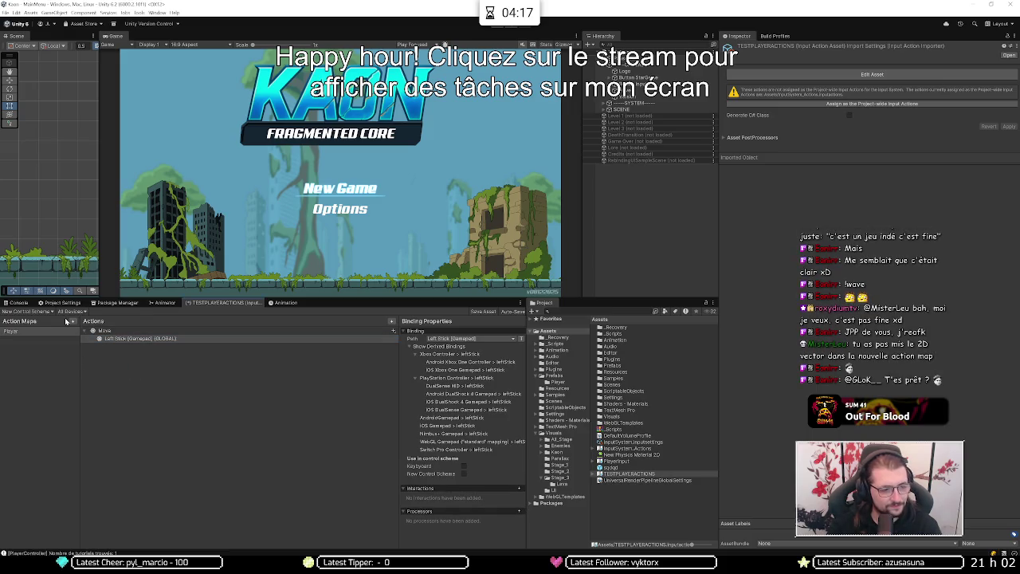
{"action": "left_click", "coordinate": [42, 312]}
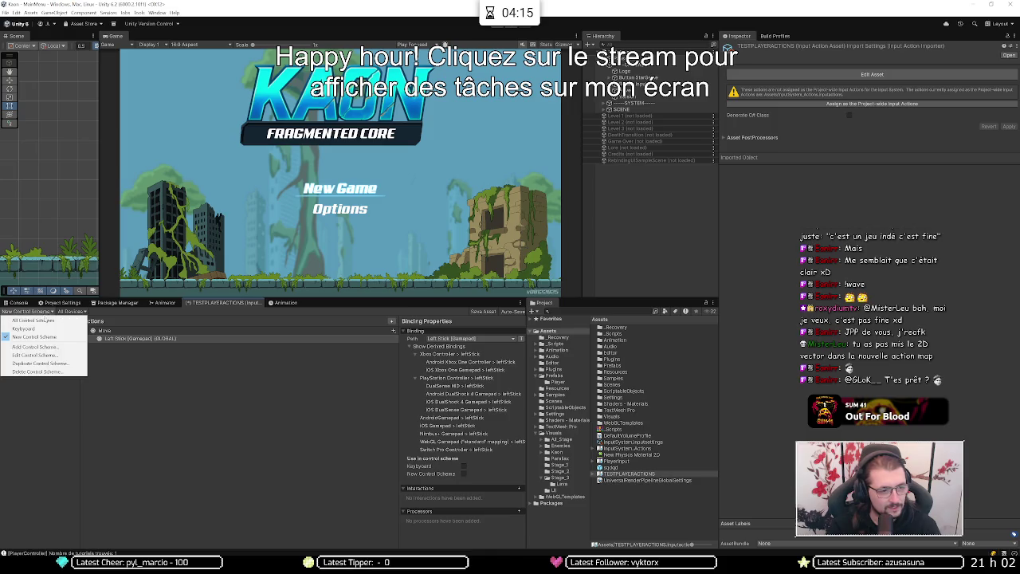
{"action": "left_click", "coordinate": [48, 336]}
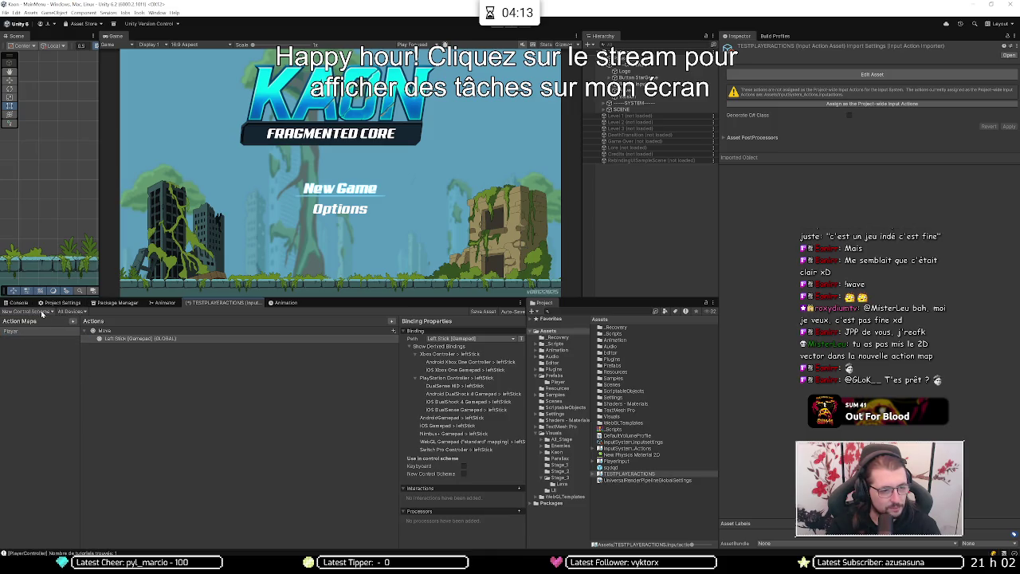
{"action": "left_click", "coordinate": [41, 311]}
{"action": "left_click", "coordinate": [41, 348]}
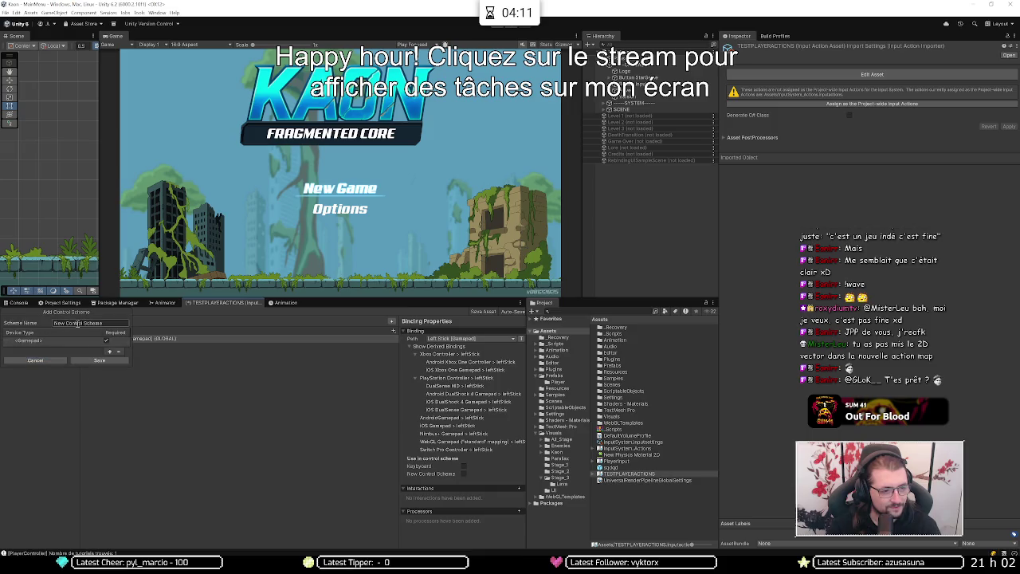
{"action": "type", "text": "G"}
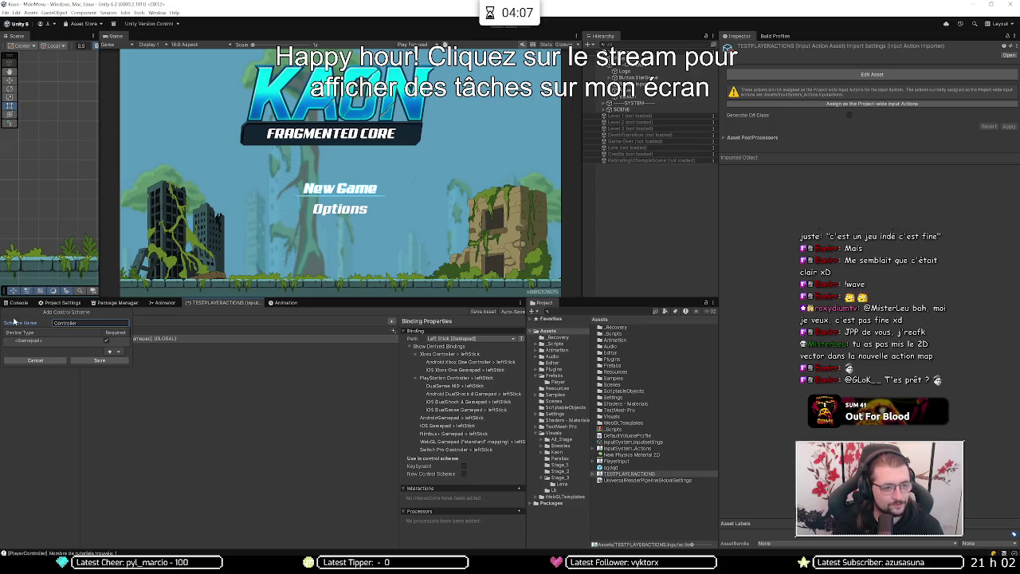
{"action": "left_click", "coordinate": [83, 360]}
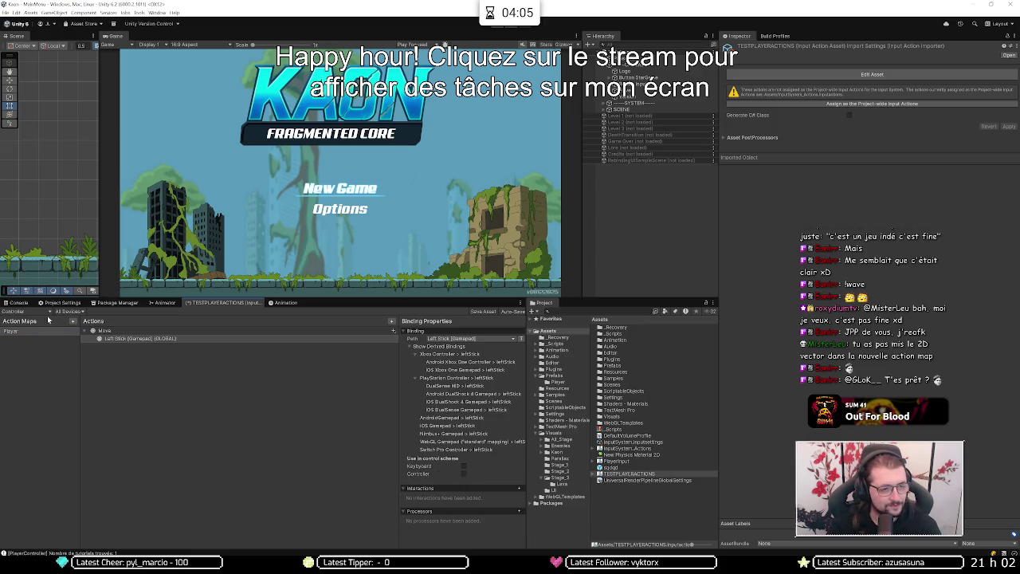
Step: Switch the view to All Control Schemes
{"action": "left_click", "coordinate": [39, 312]}
{"action": "left_click", "coordinate": [42, 319]}
{"action": "left_click", "coordinate": [110, 339]}
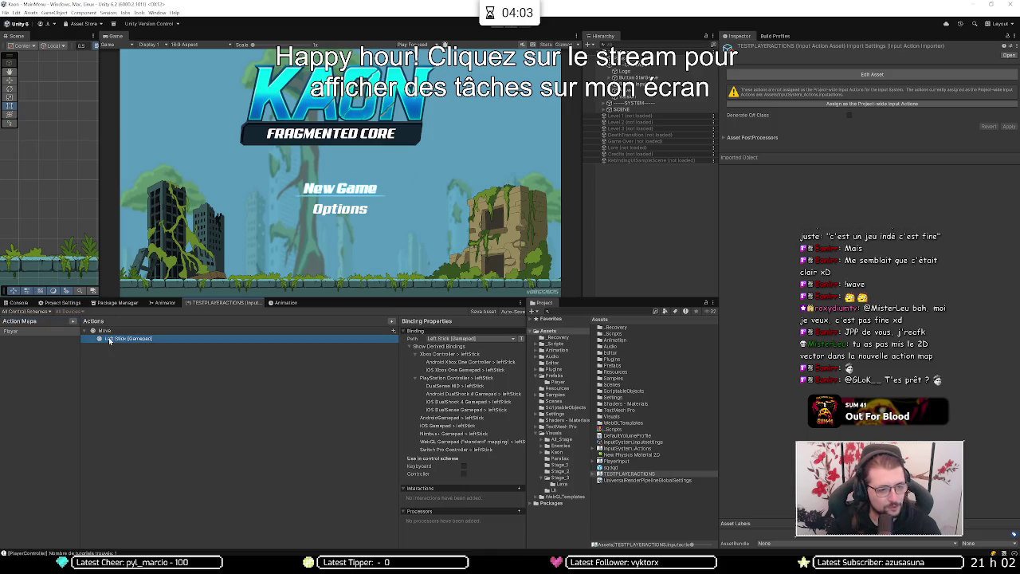
Step: Add an Up/Down/Left/Right composite to Move and bind Up to W
{"action": "left_click", "coordinate": [392, 330]}
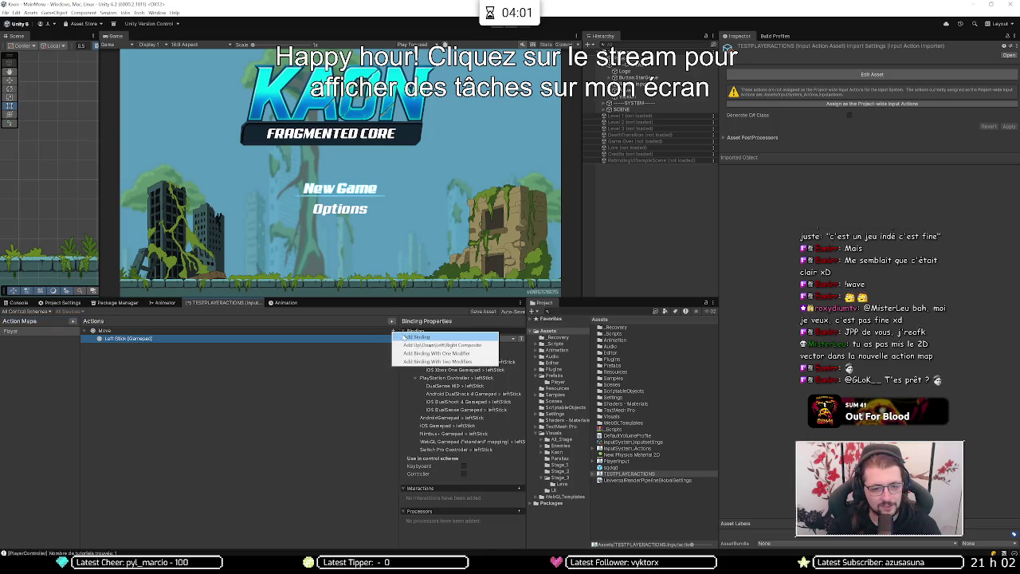
{"action": "left_click", "coordinate": [434, 344]}
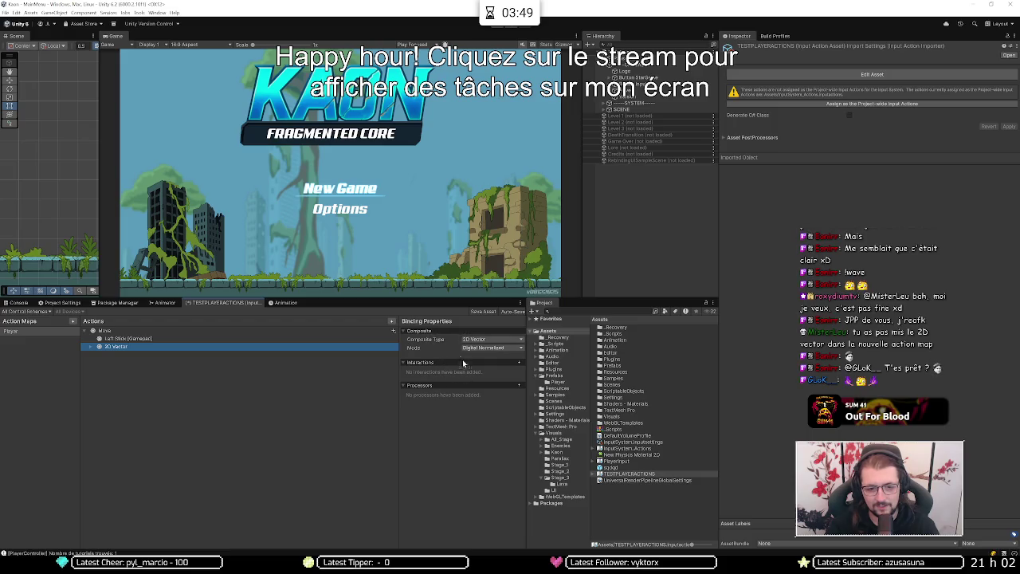
{"action": "left_click", "coordinate": [97, 347]}
{"action": "left_click", "coordinate": [108, 354]}
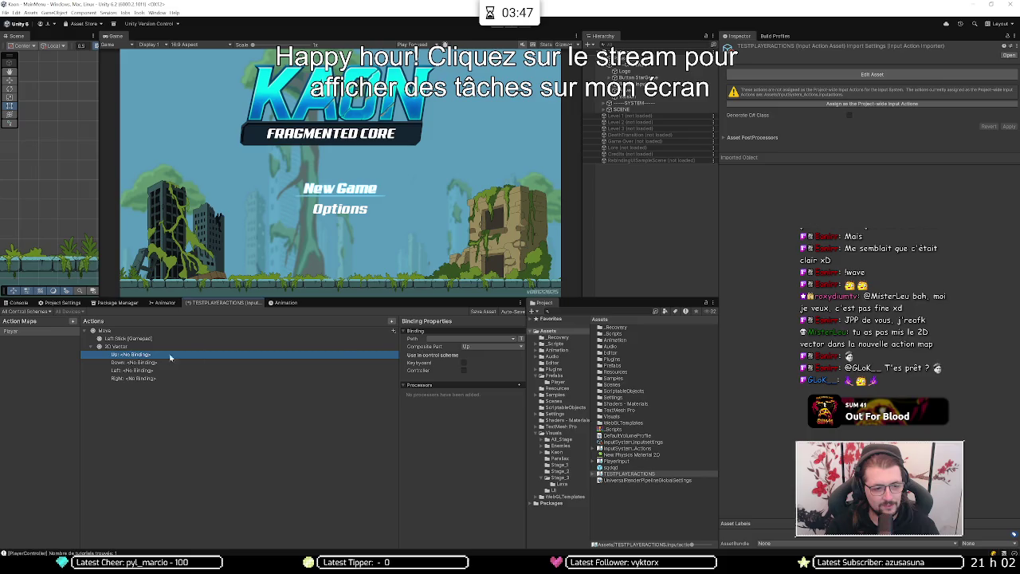
{"action": "left_click", "coordinate": [476, 339]}
{"action": "left_click", "coordinate": [437, 347]}
{"action": "key", "text": "w"}
{"action": "left_click", "coordinate": [451, 365]}
Step: Bind the composite's Down to S and Left to A
{"action": "left_click", "coordinate": [318, 362]}
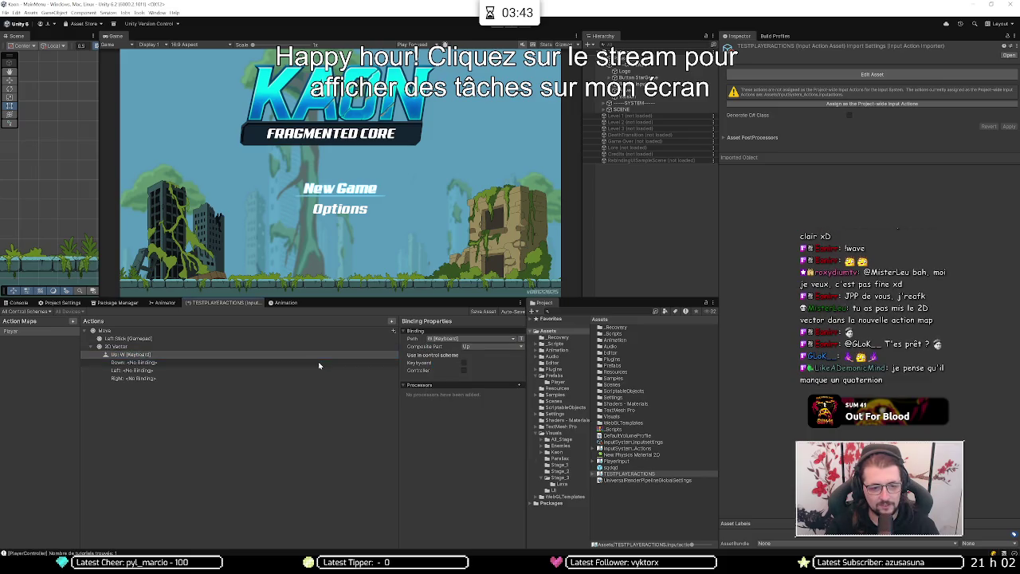
{"action": "left_click", "coordinate": [456, 340]}
{"action": "left_click", "coordinate": [438, 348]}
{"action": "key", "text": "s"}
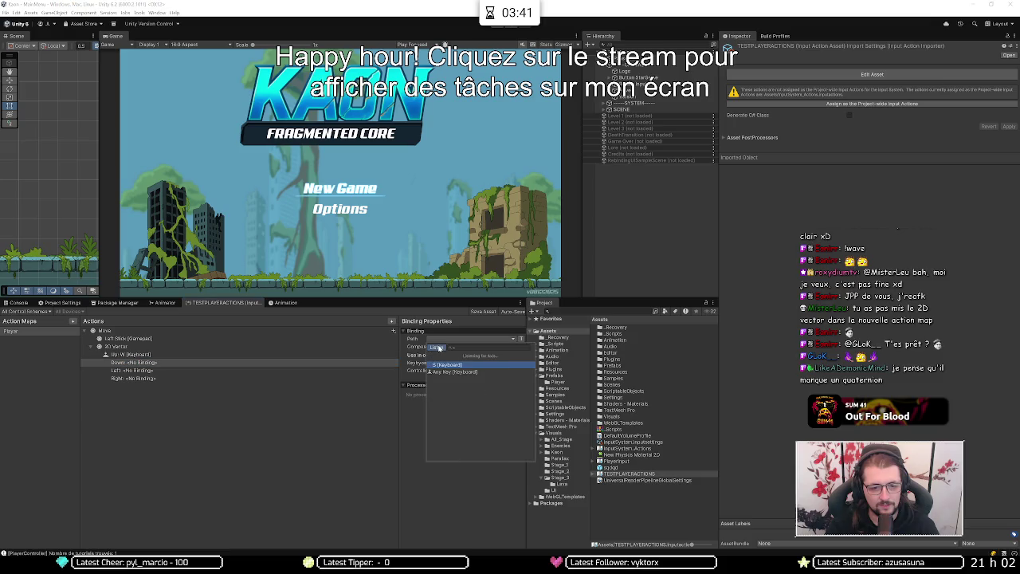
{"action": "left_click", "coordinate": [447, 364]}
{"action": "left_click", "coordinate": [351, 370]}
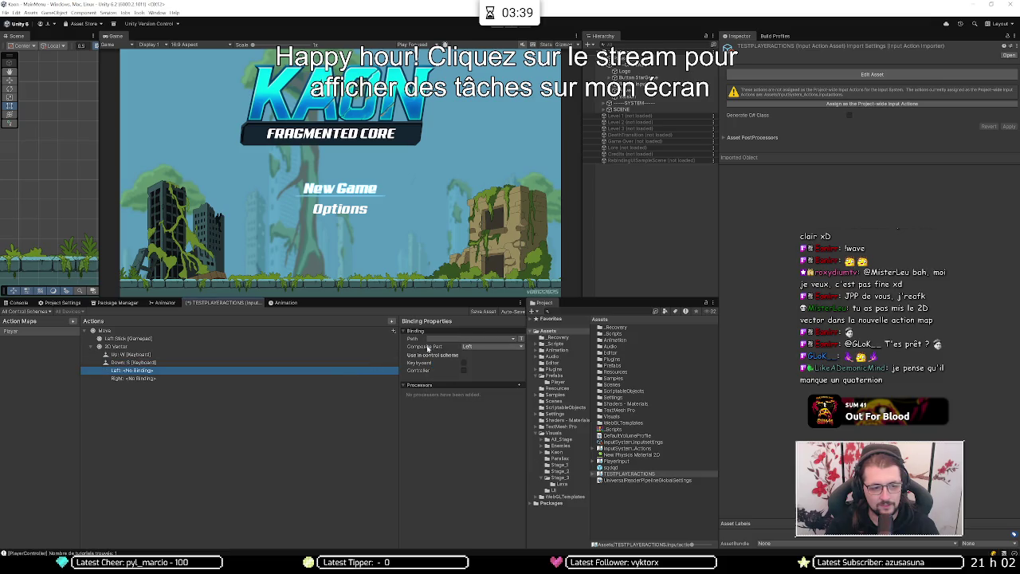
{"action": "left_click", "coordinate": [428, 341]}
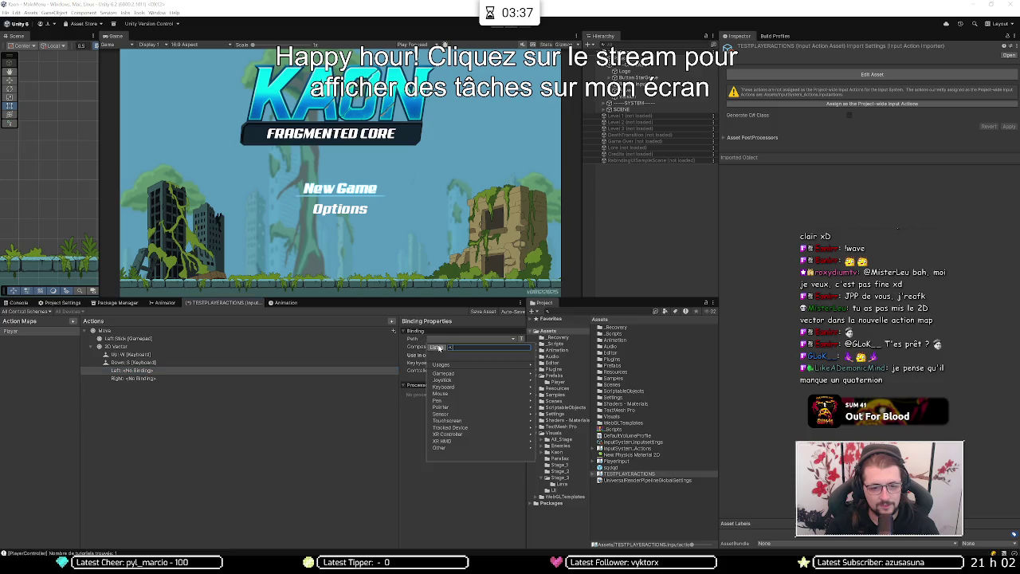
{"action": "left_click", "coordinate": [437, 347]}
{"action": "key", "text": "a"}
{"action": "left_click", "coordinate": [447, 364]}
Step: Bind the composite's Right to D and add a new action named Jump
{"action": "left_click", "coordinate": [291, 378]}
{"action": "left_click", "coordinate": [418, 331]}
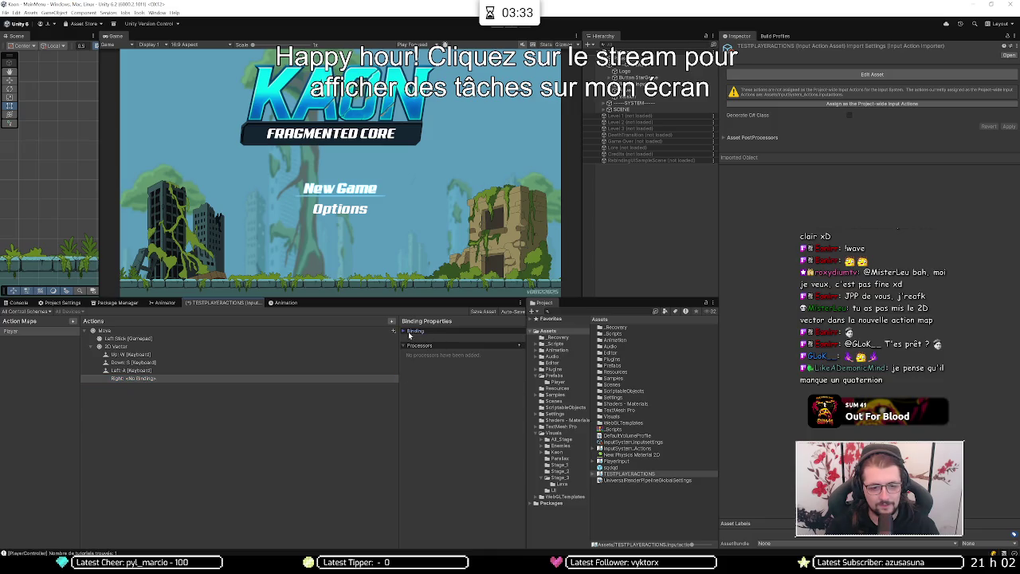
{"action": "left_click", "coordinate": [409, 331]}
{"action": "left_click", "coordinate": [446, 339]}
{"action": "left_click", "coordinate": [437, 348]}
{"action": "key", "text": "d"}
{"action": "left_click", "coordinate": [443, 364]}
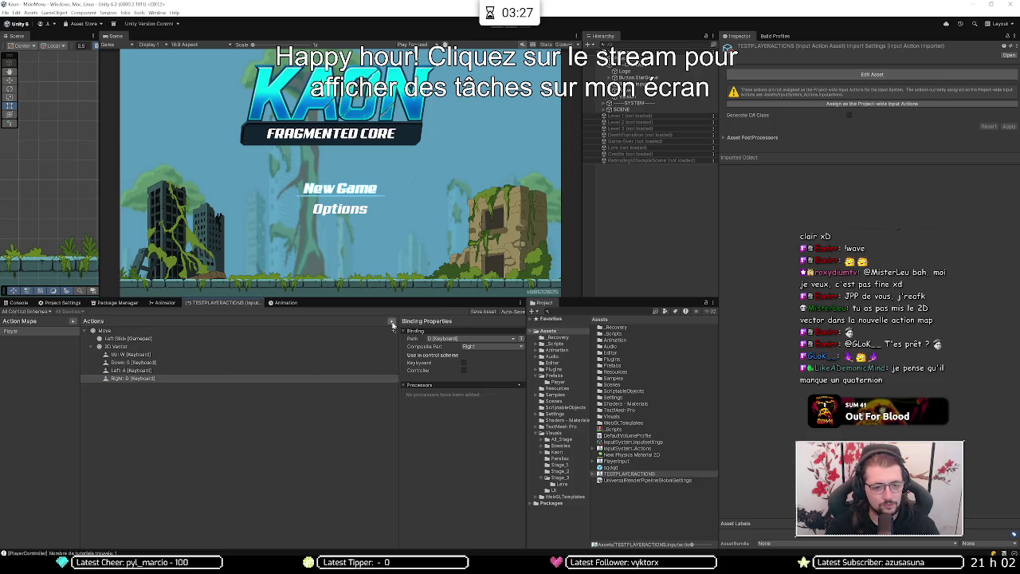
{"action": "left_click", "coordinate": [391, 321]}
{"action": "type", "text": "Jump"}
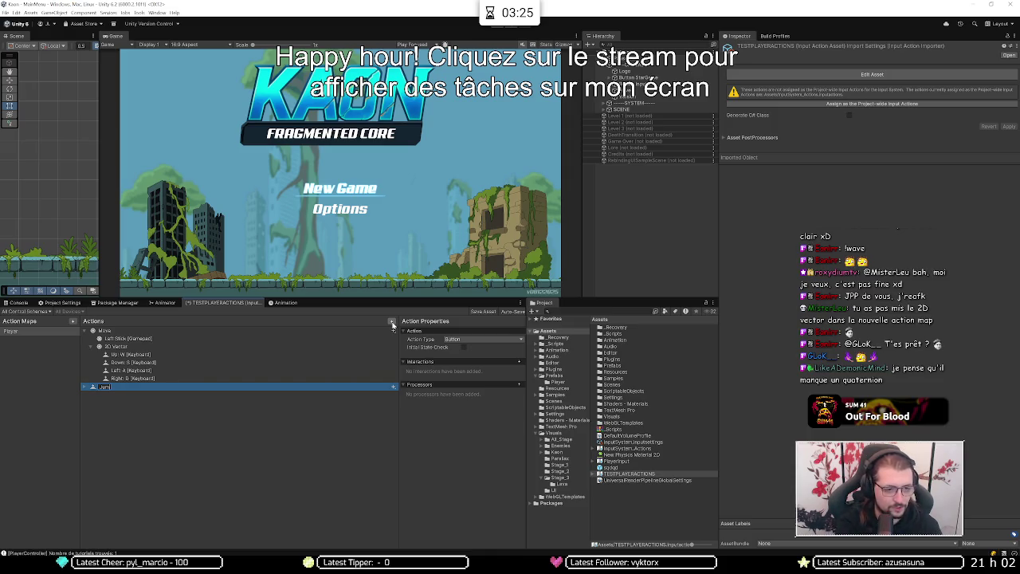
Step: Bind Jump's empty binding to Button South [Gamepad] via Listen
{"action": "left_click", "coordinate": [140, 331]}
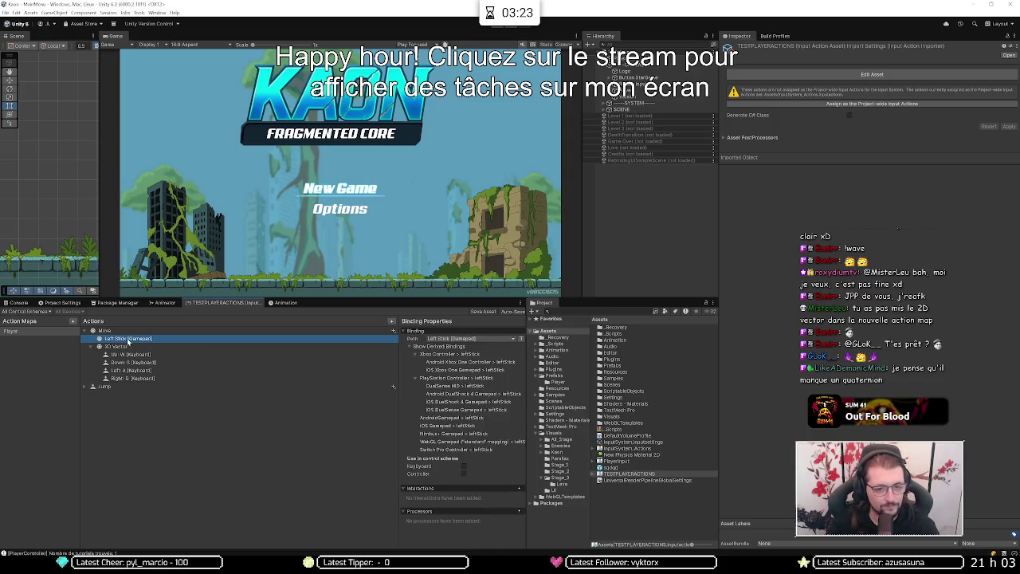
{"action": "left_click", "coordinate": [154, 387]}
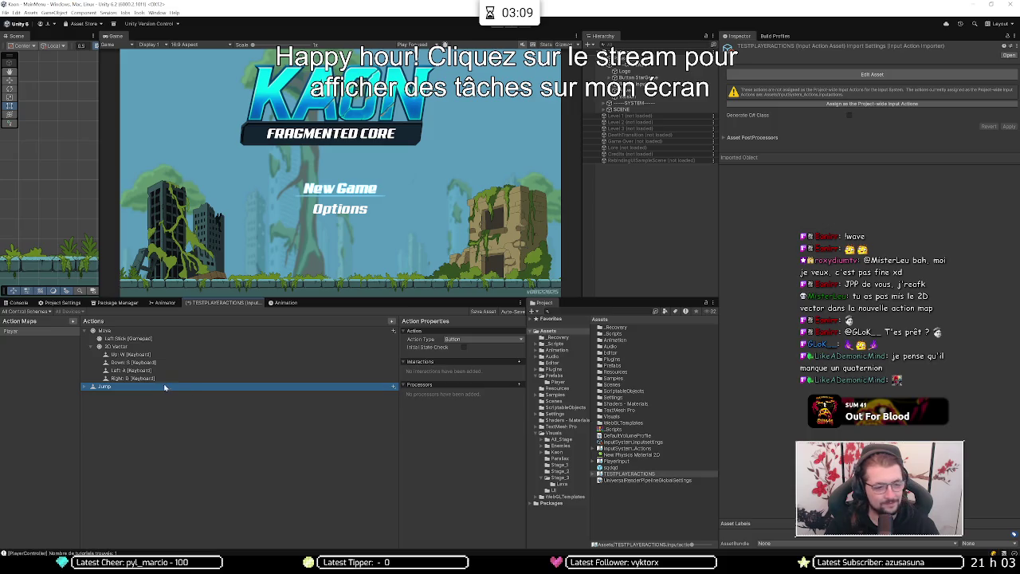
{"action": "left_click", "coordinate": [93, 387]}
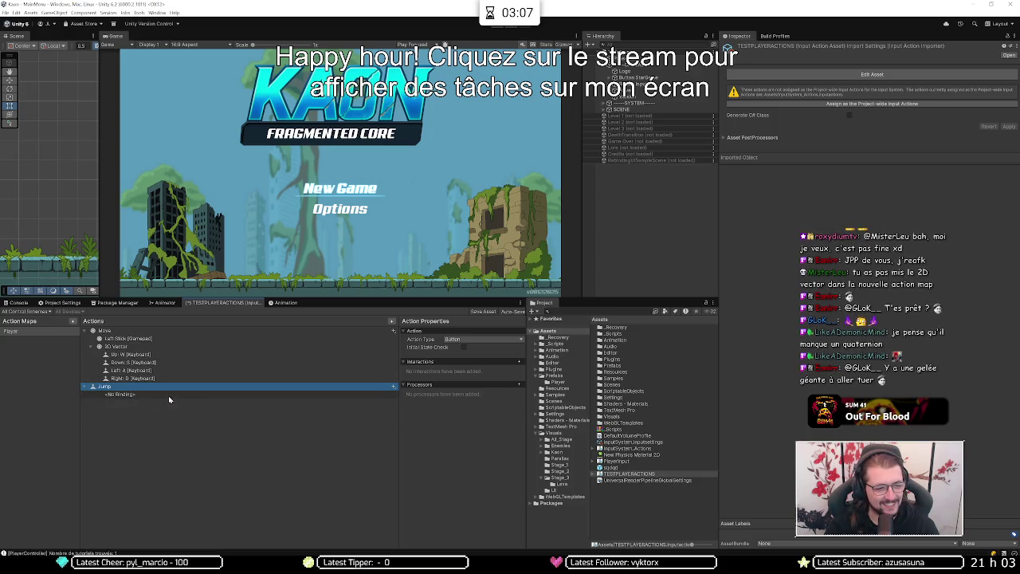
{"action": "left_click", "coordinate": [204, 397]}
{"action": "left_click", "coordinate": [434, 339]}
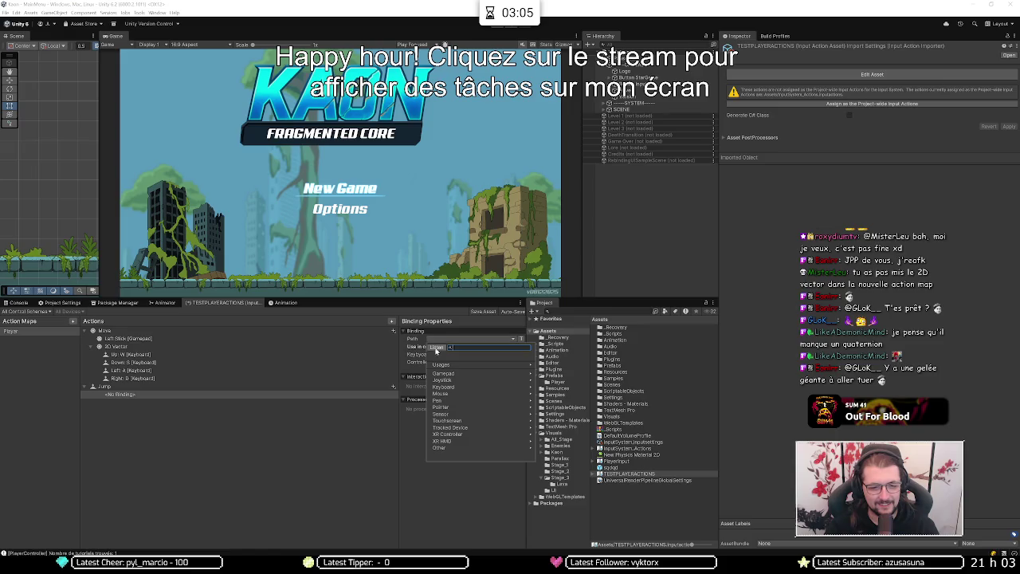
{"action": "left_click", "coordinate": [437, 348]}
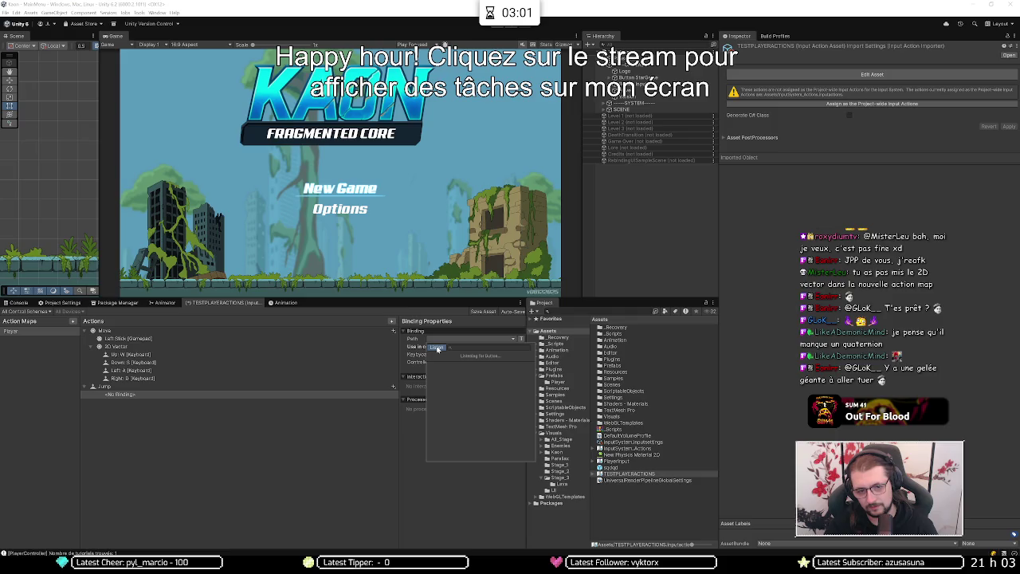
{"action": "left_click", "coordinate": [430, 365]}
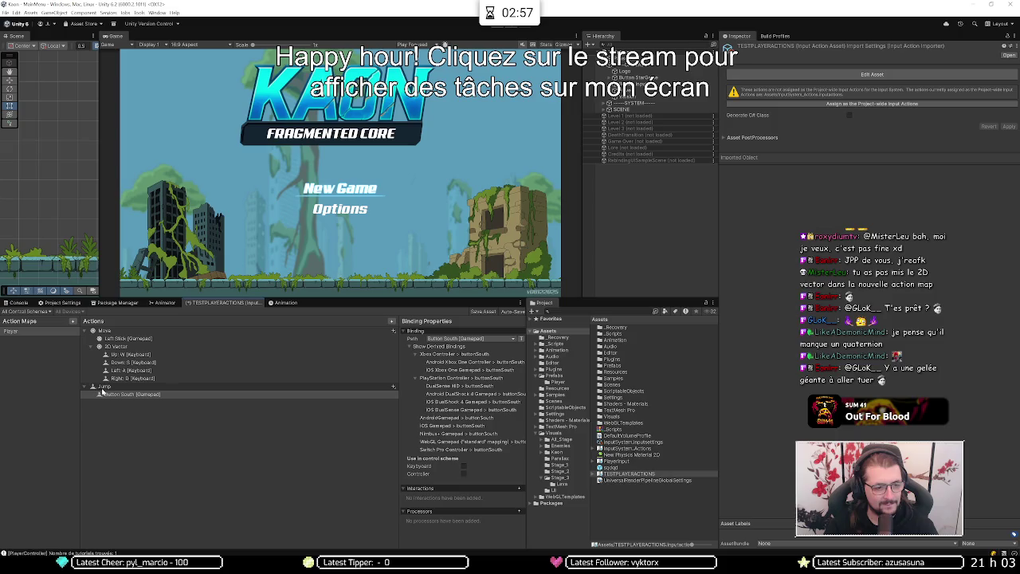
Step: Add a second Jump binding to Space [Keyboard] and create another action
{"action": "left_click", "coordinate": [392, 386]}
{"action": "left_click", "coordinate": [410, 390]}
{"action": "left_click", "coordinate": [454, 339]}
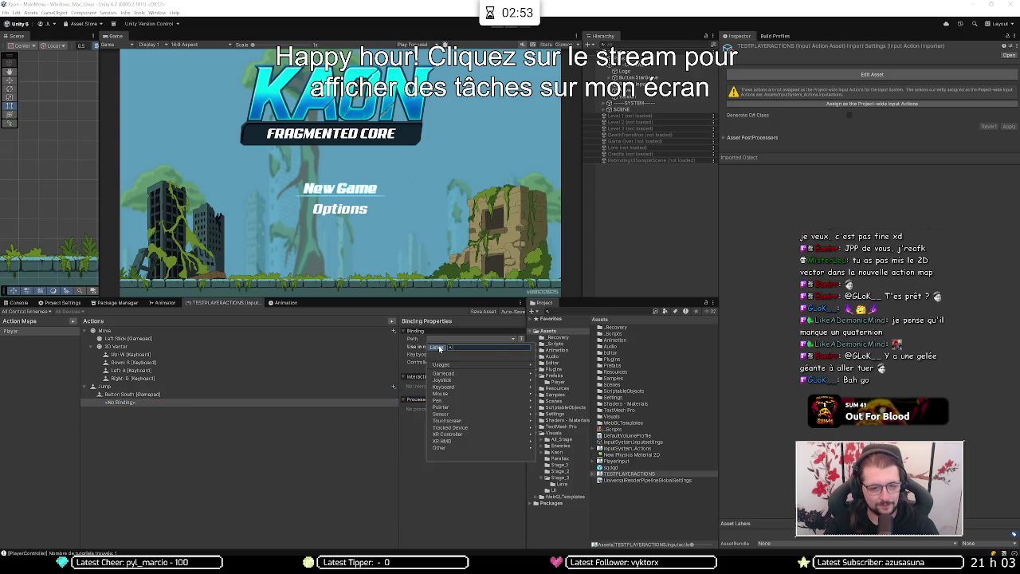
{"action": "left_click", "coordinate": [437, 348]}
{"action": "key", "text": "space"}
{"action": "left_click", "coordinate": [447, 365]}
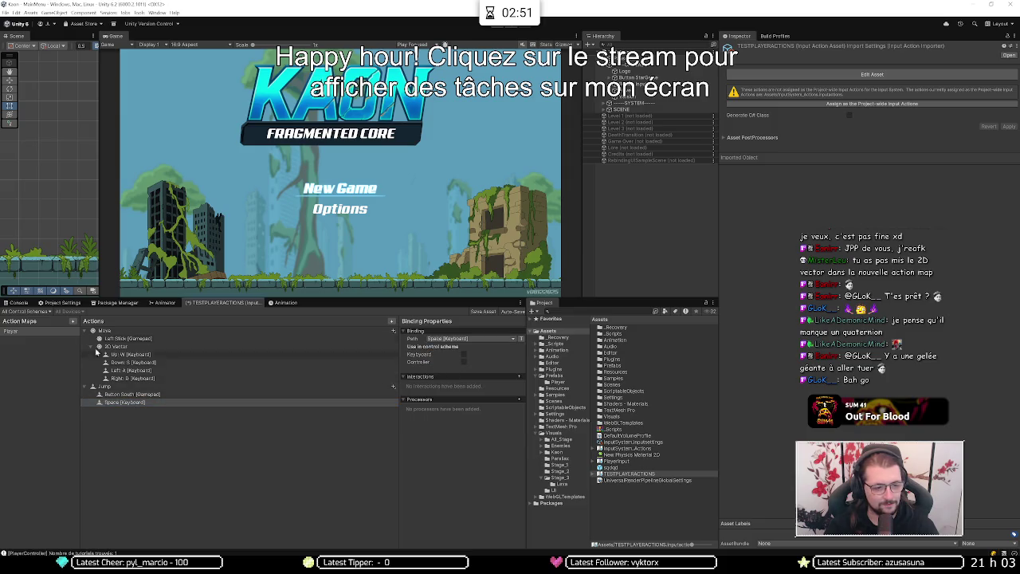
{"action": "left_click", "coordinate": [392, 321]}
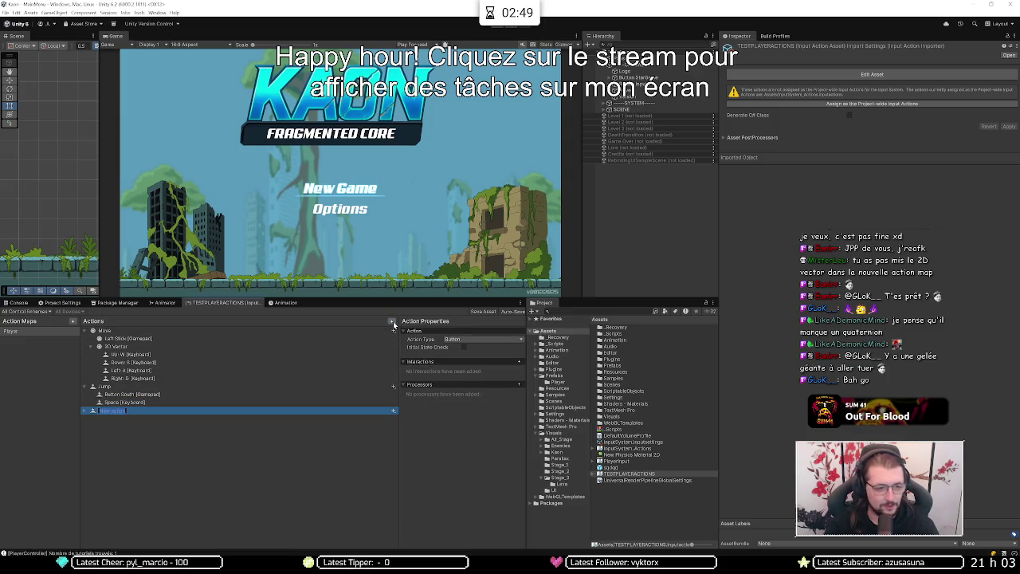
Step: Name the new action Attack and bind it to Button West [Gamepad]
{"action": "type", "text": "Attack"}
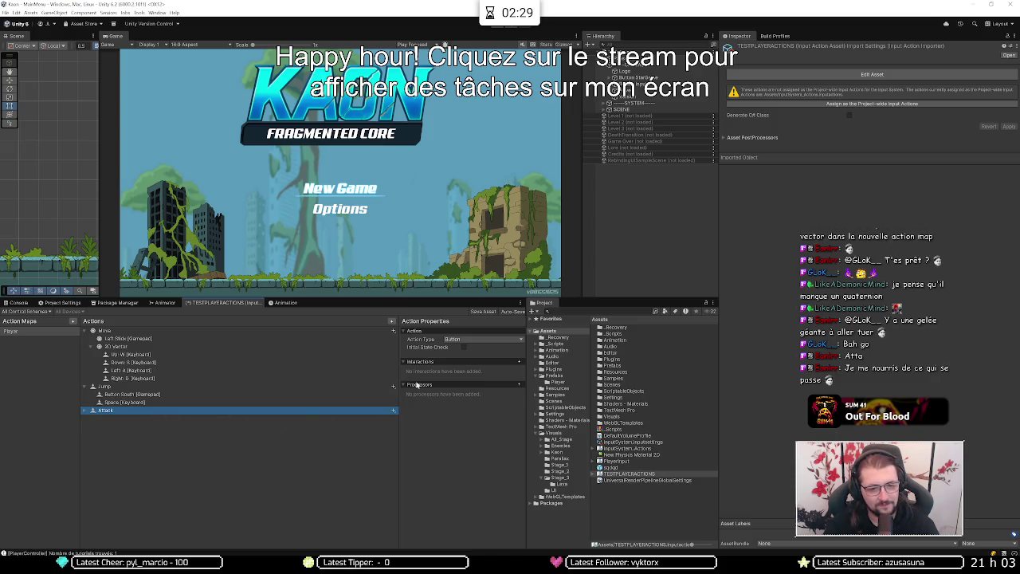
{"action": "right_click", "coordinate": [86, 409]}
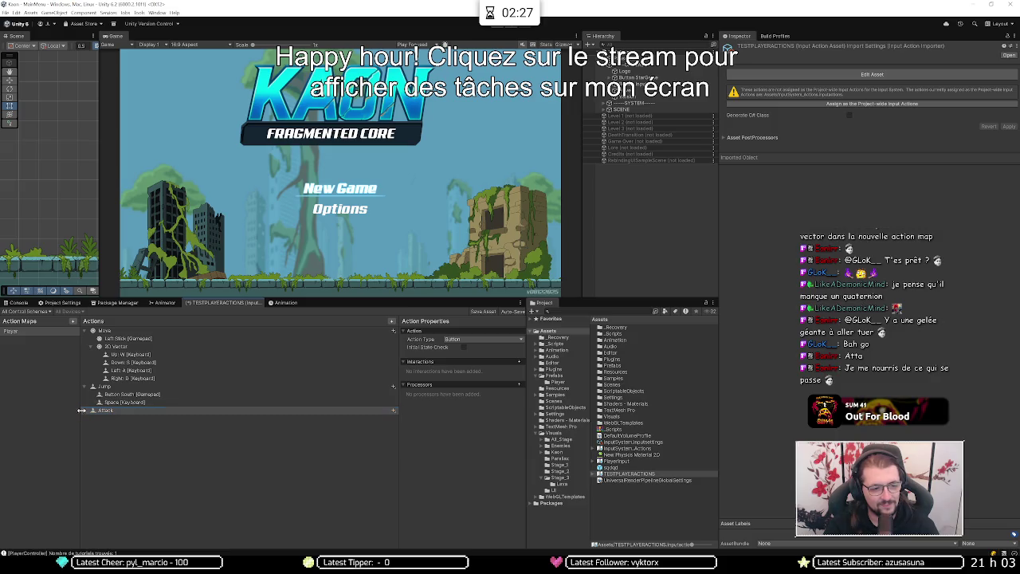
{"action": "left_click", "coordinate": [124, 418]}
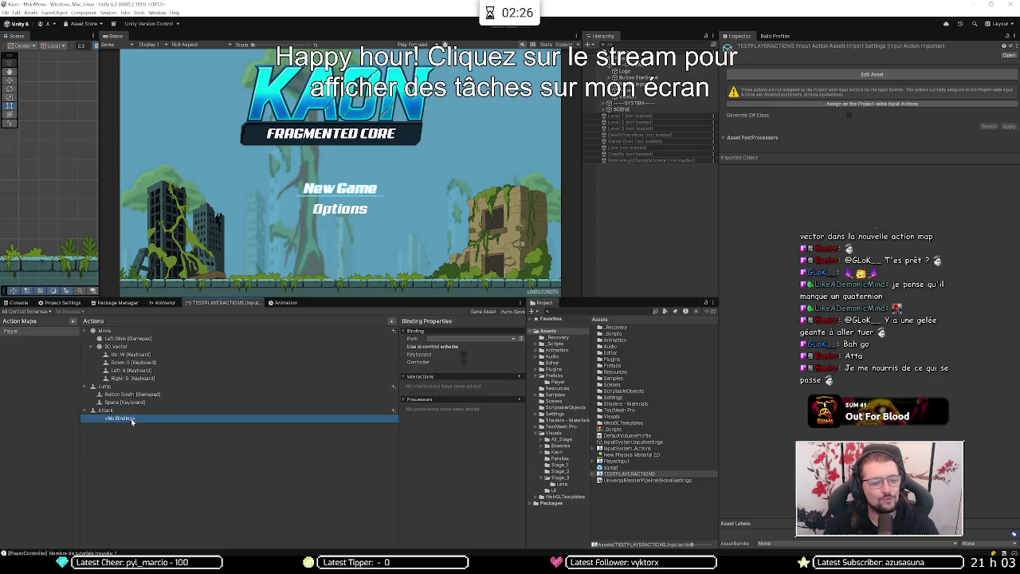
{"action": "left_click", "coordinate": [492, 339]}
{"action": "left_click", "coordinate": [437, 347]}
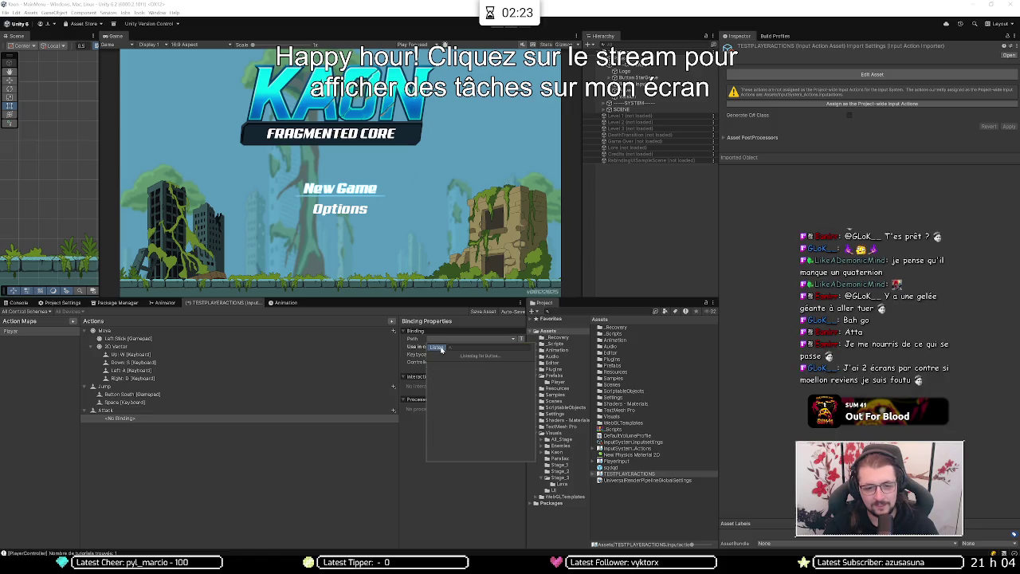
{"action": "left_click", "coordinate": [458, 364]}
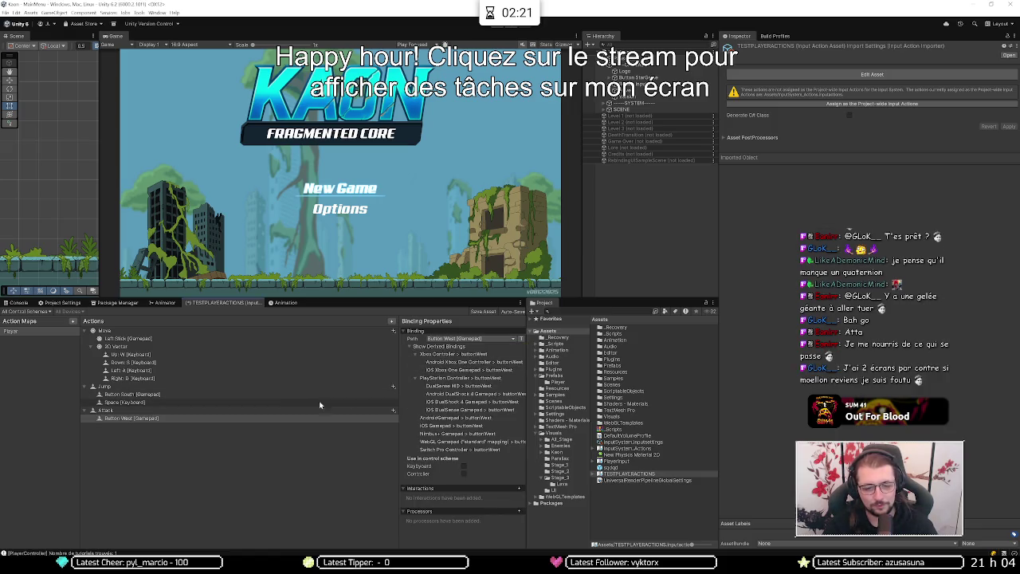
Step: Add an F [Keyboard] binding to Attack and save the asset
{"action": "left_click", "coordinate": [392, 411]}
{"action": "left_click", "coordinate": [422, 416]}
{"action": "left_click", "coordinate": [440, 341]}
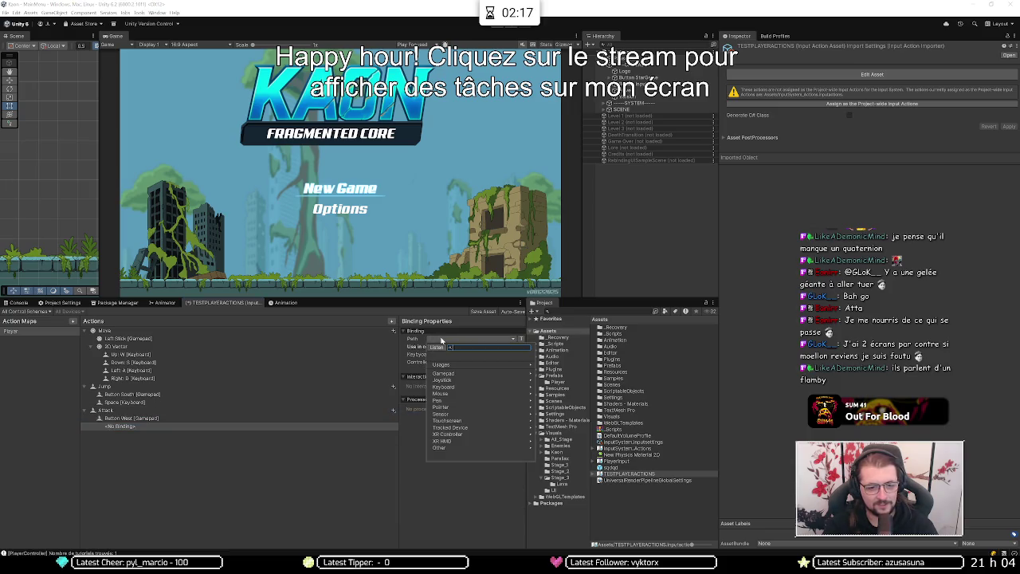
{"action": "left_click", "coordinate": [437, 347]}
{"action": "key", "text": "f"}
{"action": "left_click", "coordinate": [451, 368]}
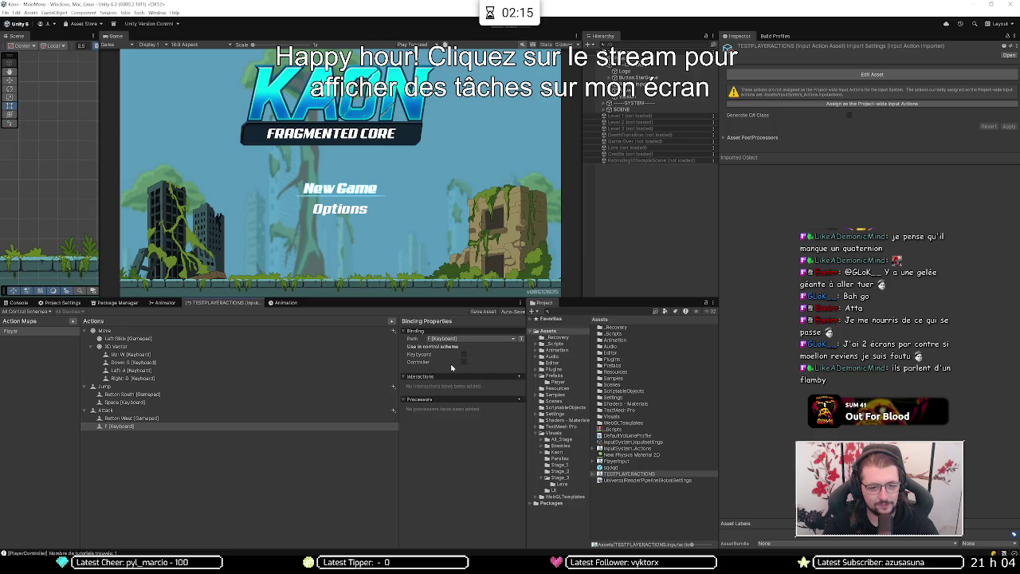
{"action": "left_click", "coordinate": [484, 312]}
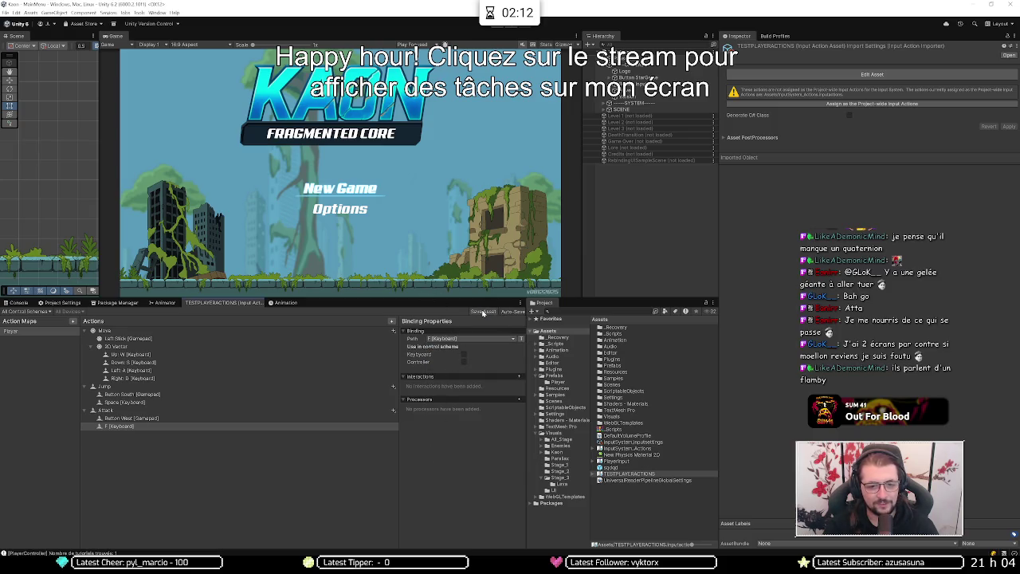
Step: Load Level 1, remove the Main Menu scene, and select Player under ---LEVEL--- > Entities
{"action": "right_click", "coordinate": [627, 117]}
{"action": "left_click", "coordinate": [631, 119]}
{"action": "right_click", "coordinate": [624, 64]}
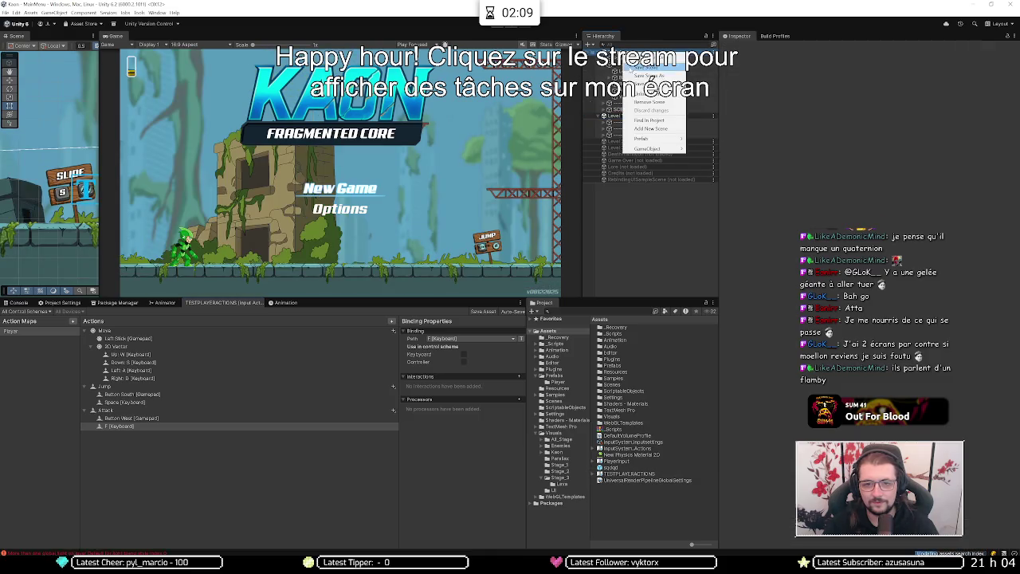
{"action": "left_click", "coordinate": [649, 102]}
{"action": "left_click", "coordinate": [625, 78]}
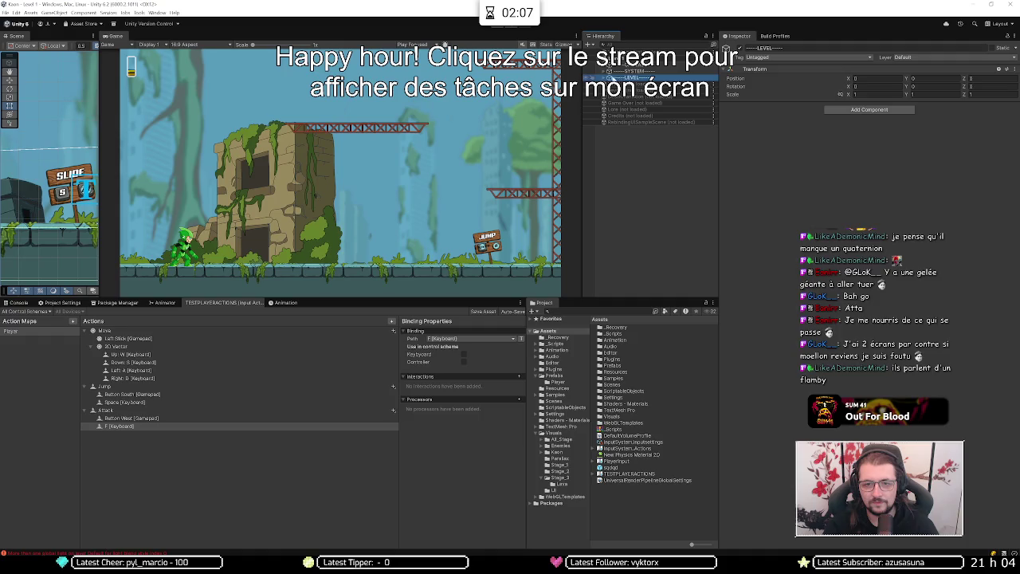
{"action": "left_click", "coordinate": [604, 77]}
{"action": "left_click", "coordinate": [609, 121]}
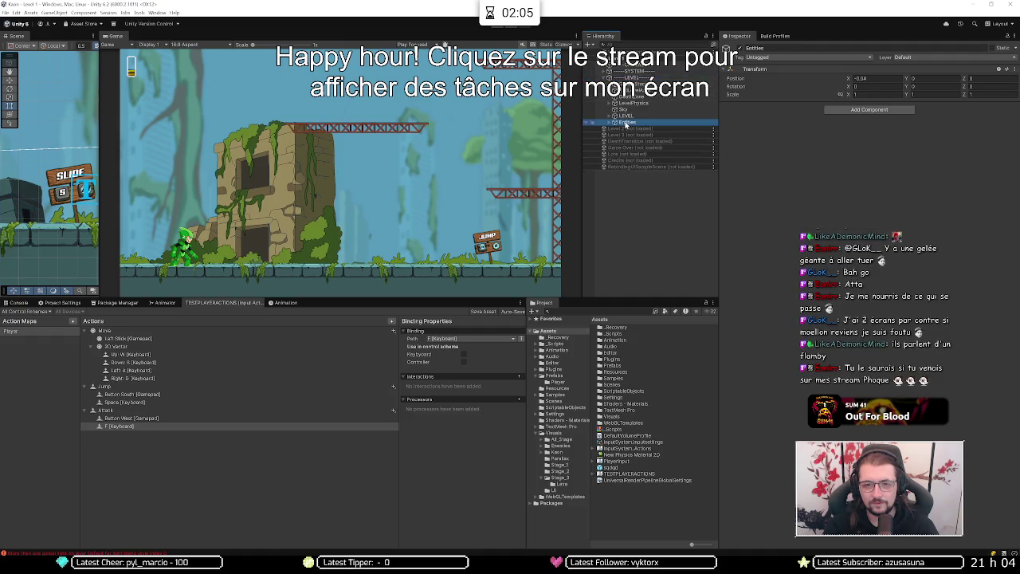
{"action": "left_click", "coordinate": [610, 121]}
{"action": "left_click", "coordinate": [629, 211]}
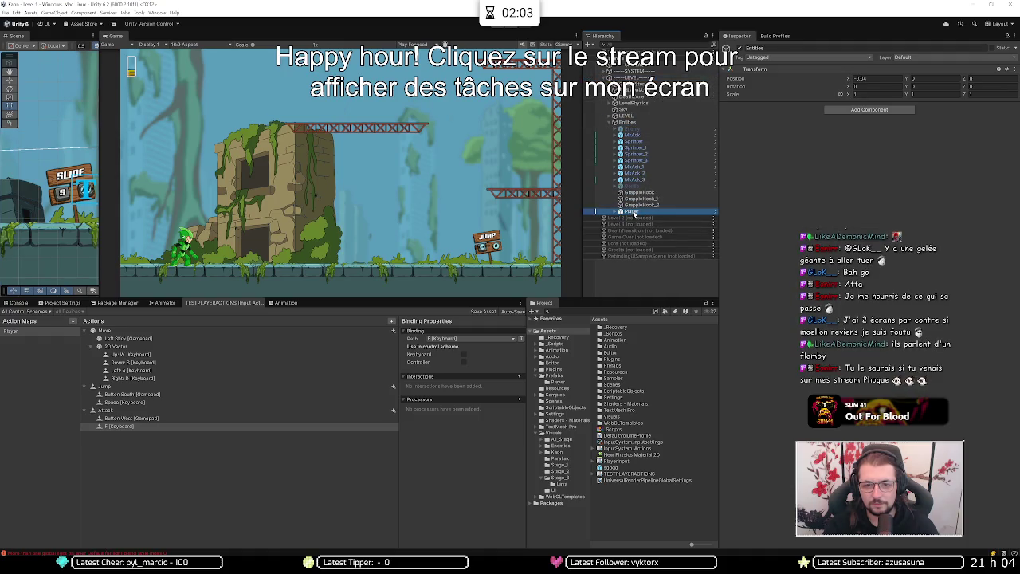
Step: Assign TESTPLAYERACTIONS to Player Input, play-test A/D movement and Space jumping, then switch to the browser
{"action": "left_click_drag", "start_coordinate": [632, 477], "coordinate": [921, 155]}
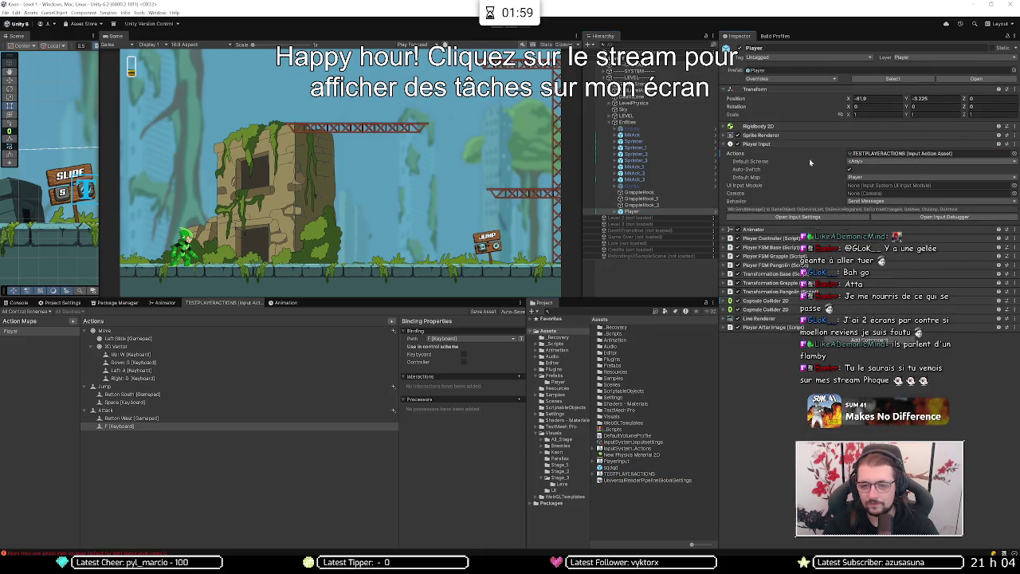
{"action": "left_click", "coordinate": [494, 28]}
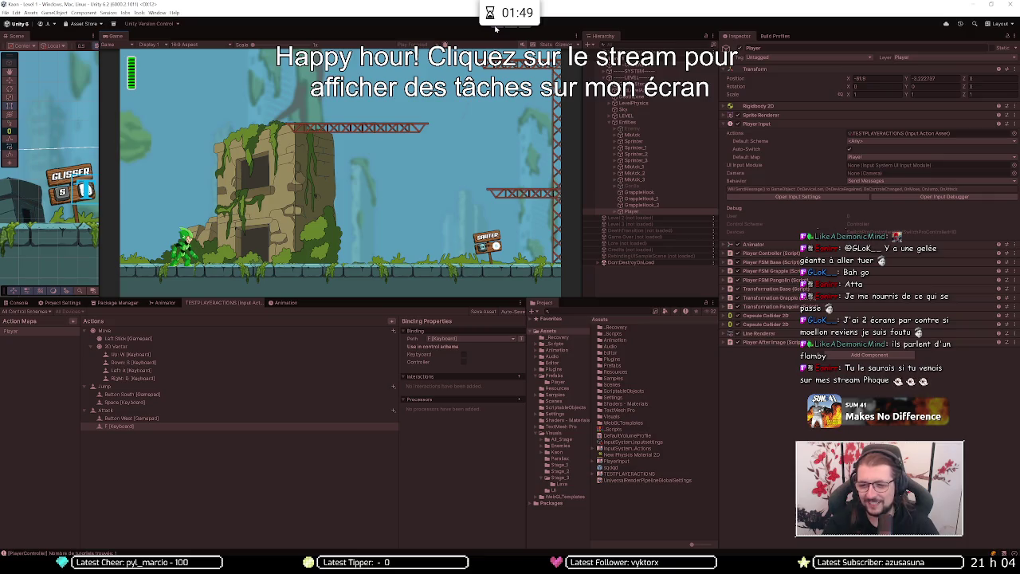
{"action": "key", "text": "a"}
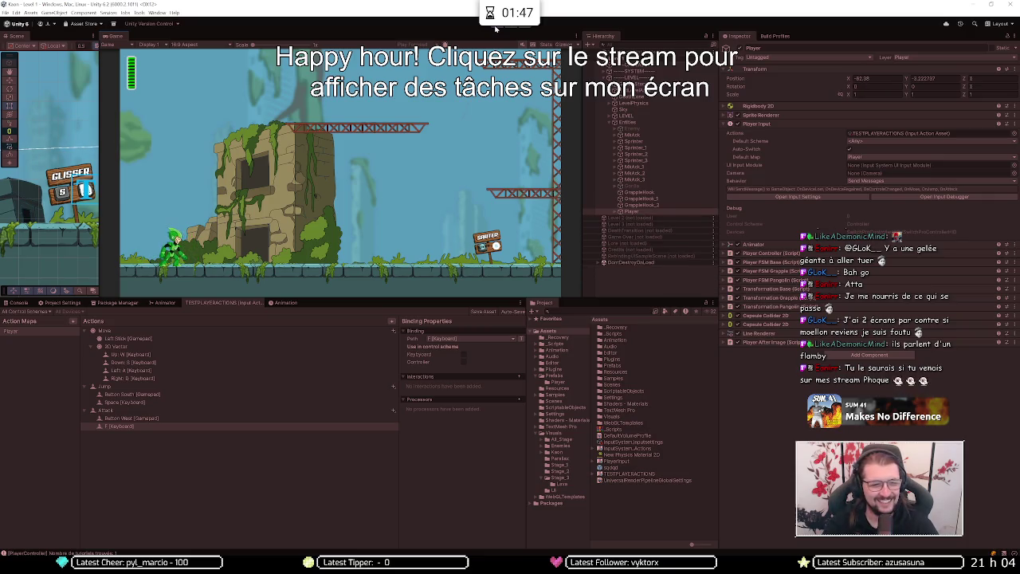
{"action": "key", "text": "space"}
{"action": "key", "text": "space"}
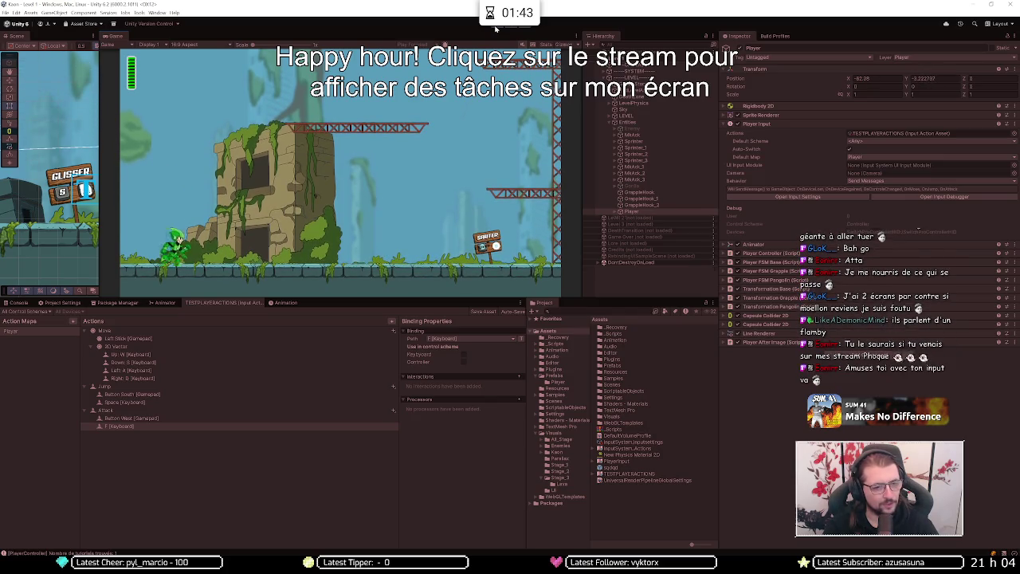
{"action": "key", "text": "d"}
{"action": "key", "text": "space"}
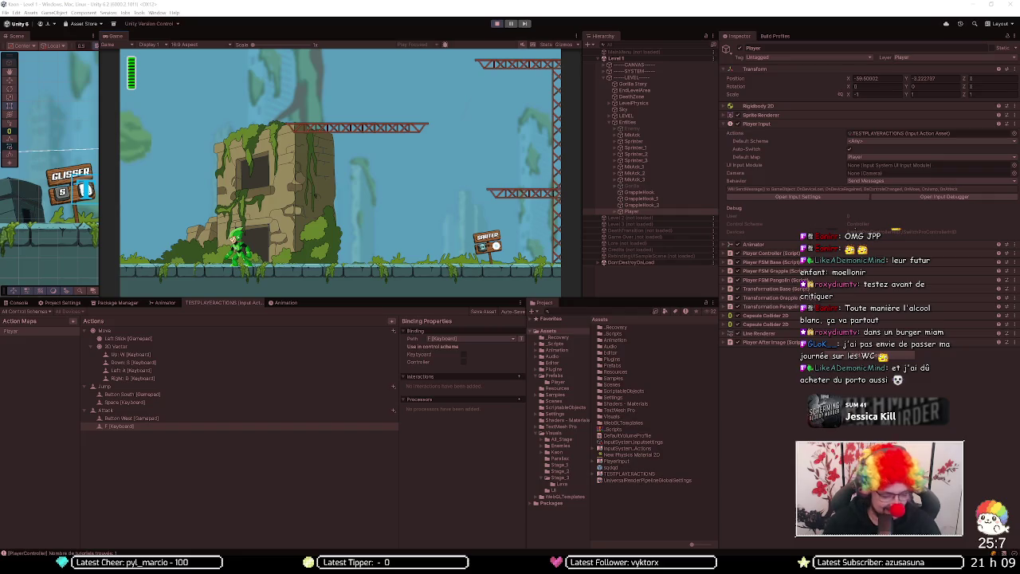
{"action": "mouse_move", "coordinate": [80, 567]}
{"action": "left_click", "coordinate": [128, 518]}
Step: Search Google for 'porto' in a new tab and scroll through the city results
{"action": "key", "text": "ctrl+t"}
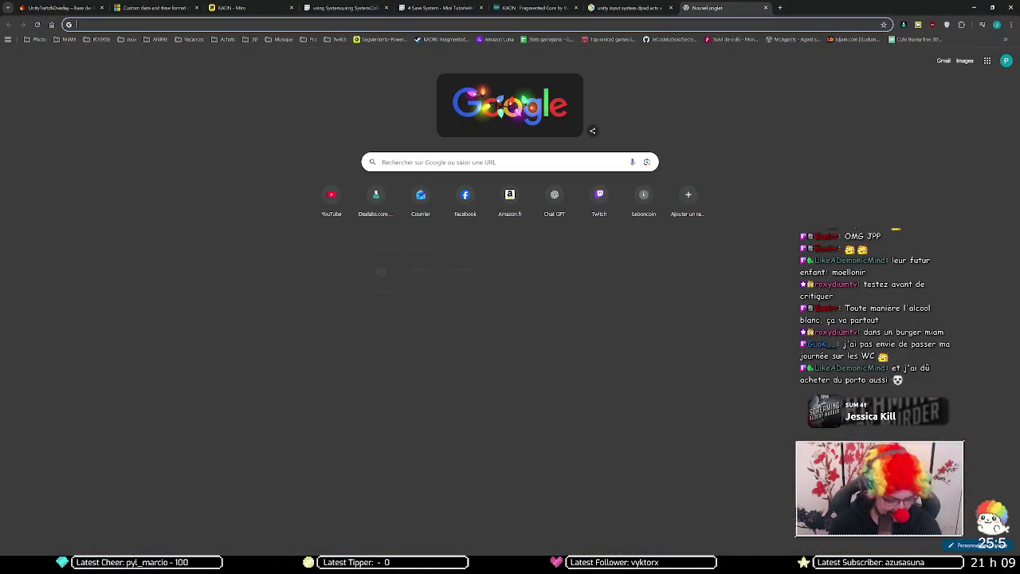
{"action": "type", "text": "porto"}
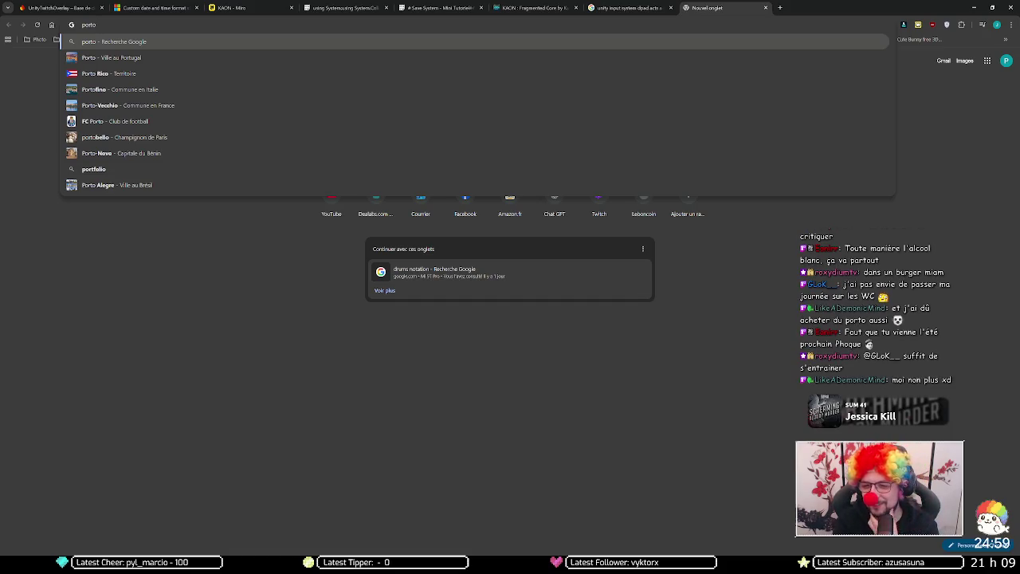
{"action": "key", "text": "Return"}
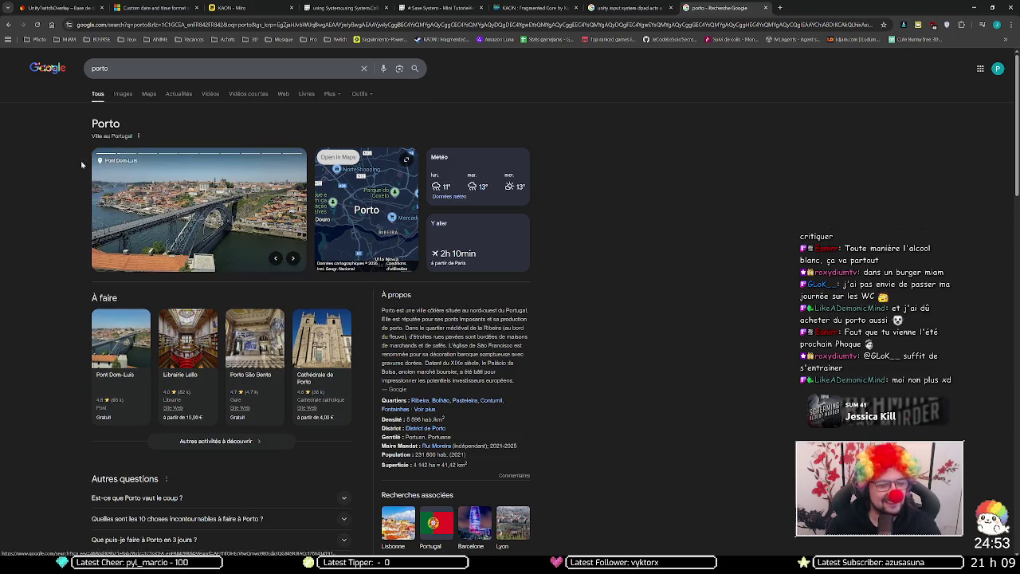
{"action": "scroll", "coordinate": [51, 278], "scroll_direction": "down", "scroll_amount": 5}
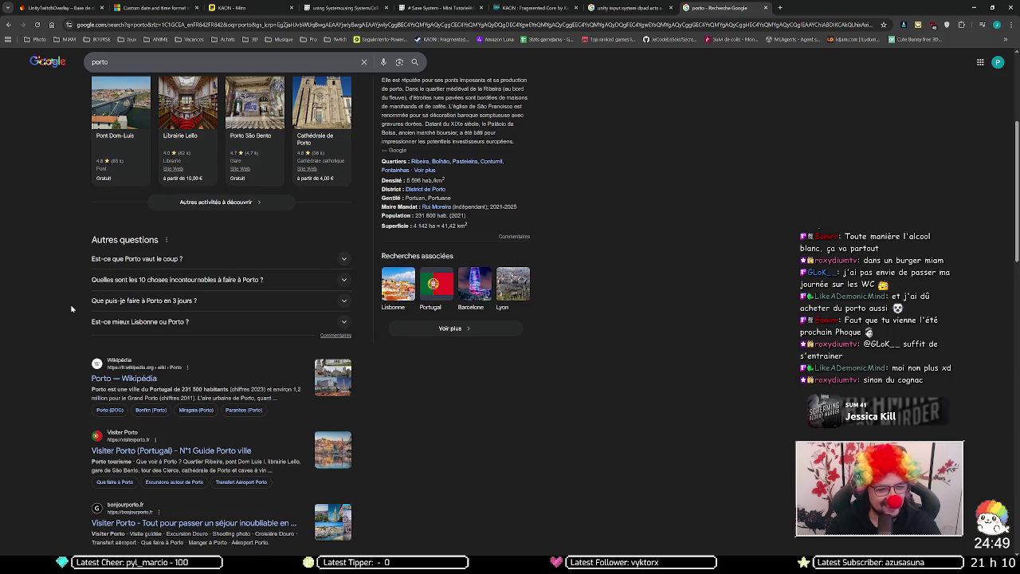
{"action": "scroll", "coordinate": [71, 307], "scroll_direction": "down", "scroll_amount": 2}
{"action": "scroll", "coordinate": [68, 291], "scroll_direction": "down", "scroll_amount": 2}
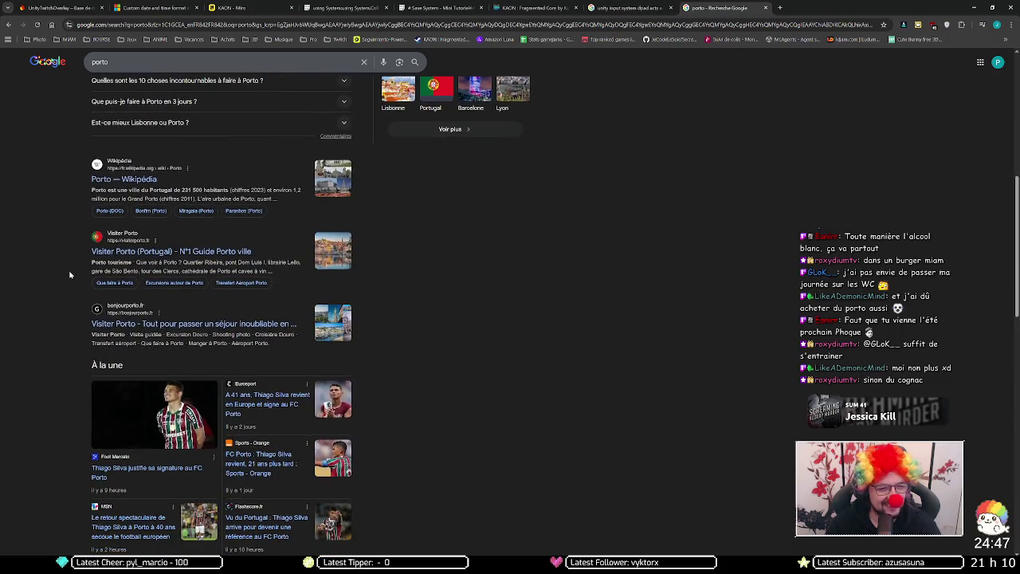
{"action": "scroll", "coordinate": [70, 273], "scroll_direction": "down", "scroll_amount": 2}
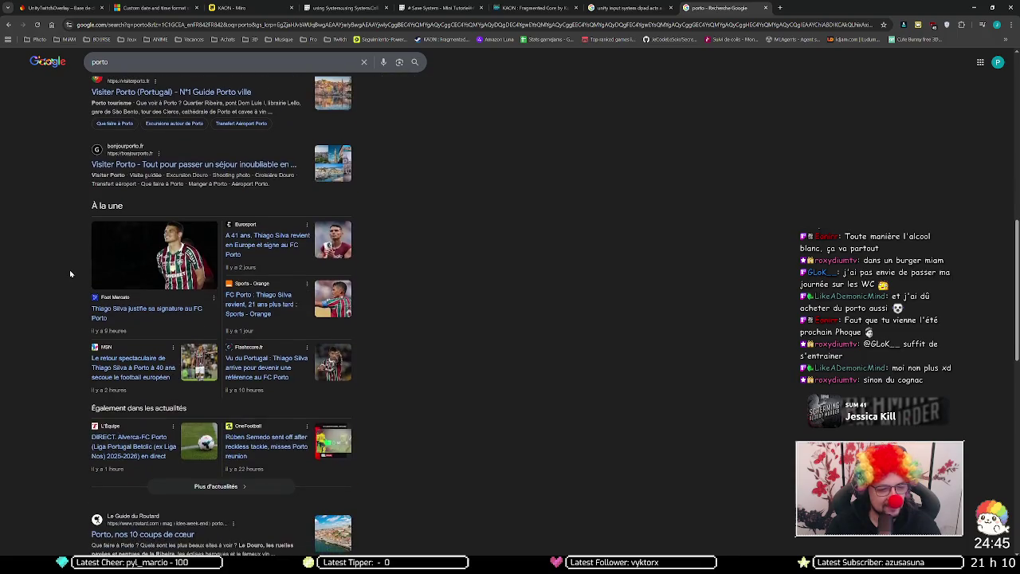
{"action": "scroll", "coordinate": [70, 273], "scroll_direction": "down", "scroll_amount": 2}
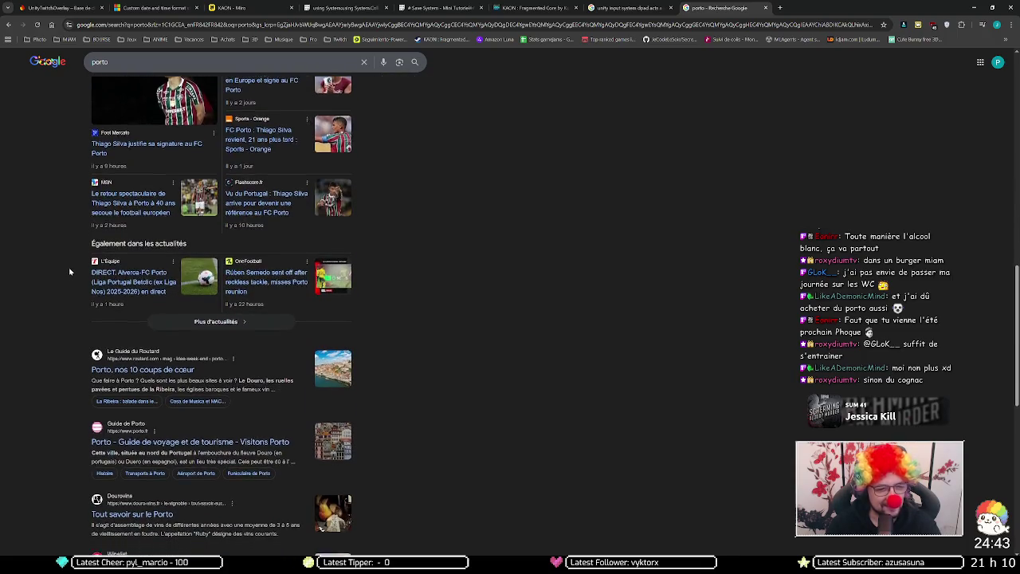
{"action": "scroll", "coordinate": [69, 267], "scroll_direction": "down", "scroll_amount": 1}
{"action": "scroll", "coordinate": [69, 268], "scroll_direction": "down", "scroll_amount": 3}
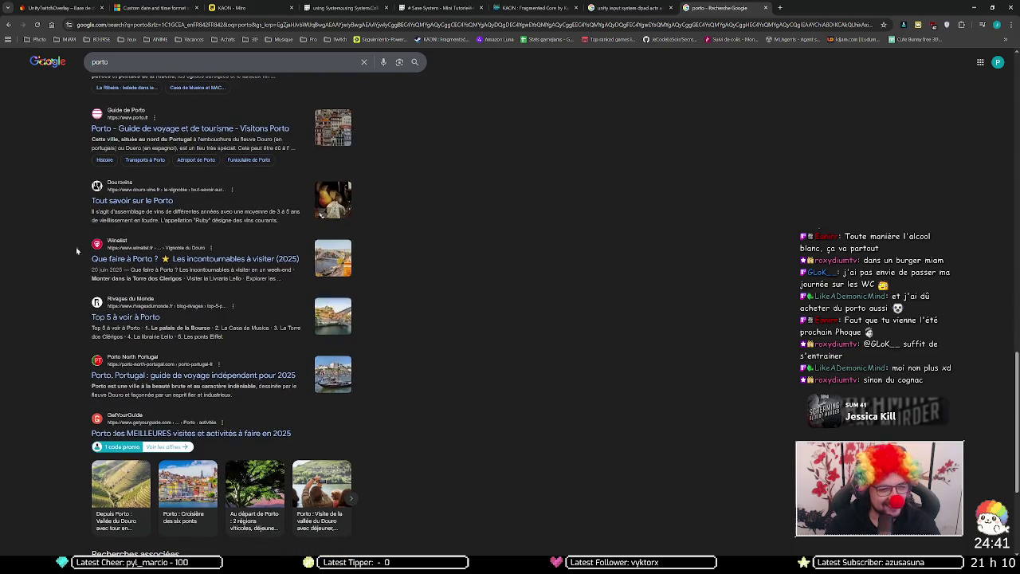
{"action": "left_click", "coordinate": [129, 60]}
Step: Extend the query to 'porto boisson' to read about port wine's alcohol and flavours
{"action": "type", "text": "boisson"}
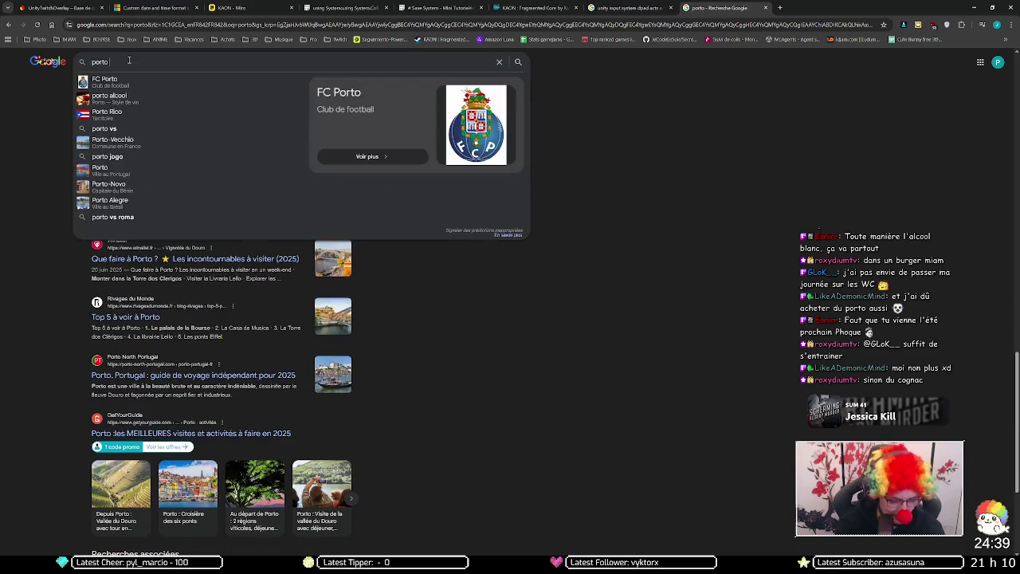
{"action": "key", "text": "Return"}
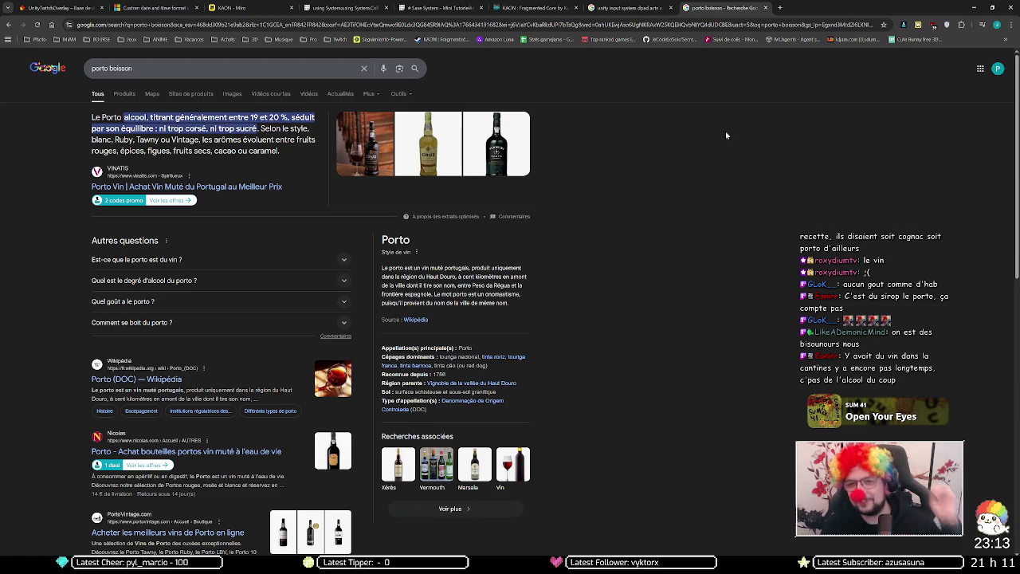
{"action": "left_click", "coordinate": [624, 26]}
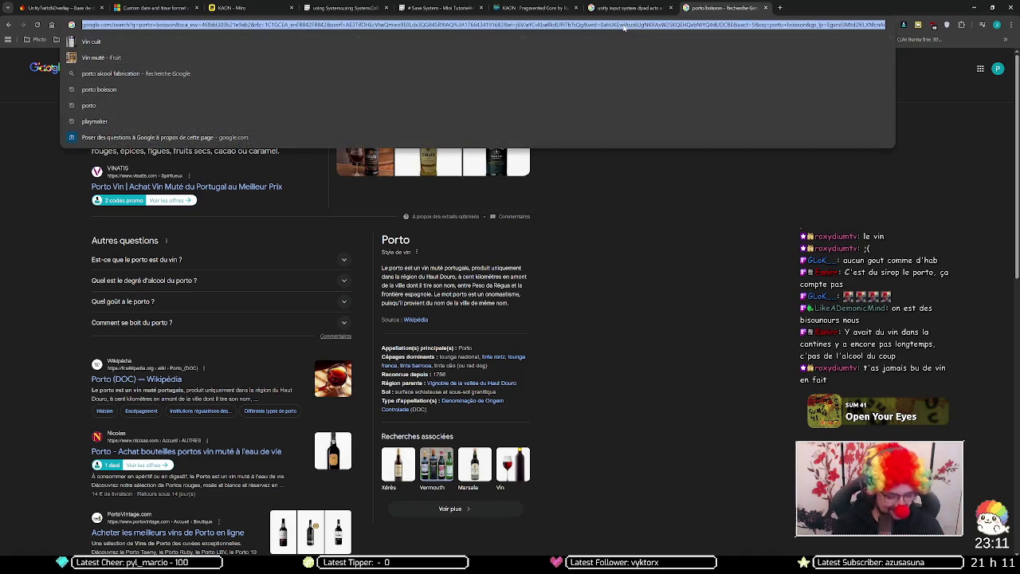
Step: Search Google for 'vin cantine' after discarding the half-typed 'ecole'
{"action": "type", "text": "ecole"}
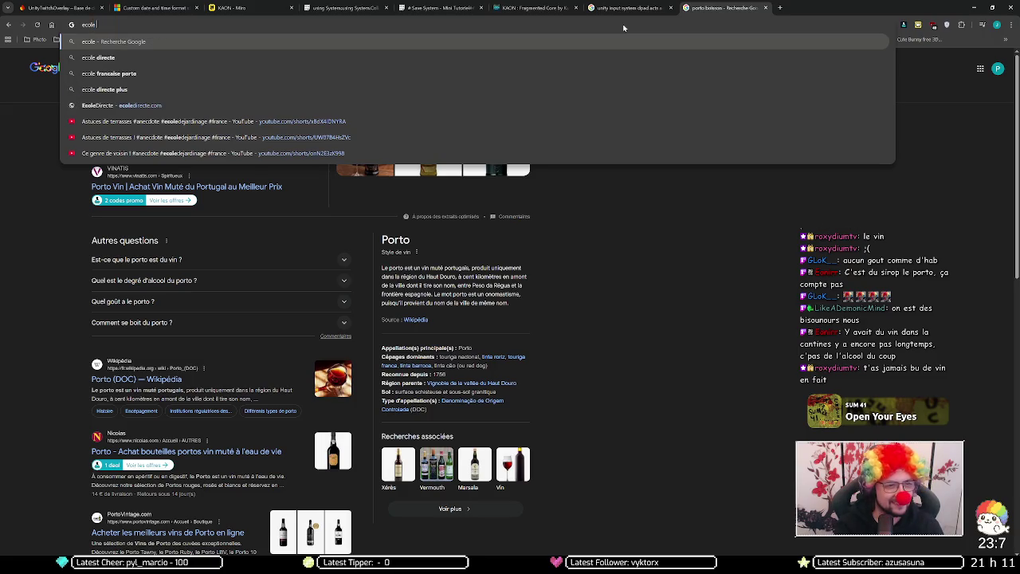
{"action": "key", "text": "BackSpace"}
{"action": "key", "text": "BackSpace"}
{"action": "key", "text": "BackSpace"}
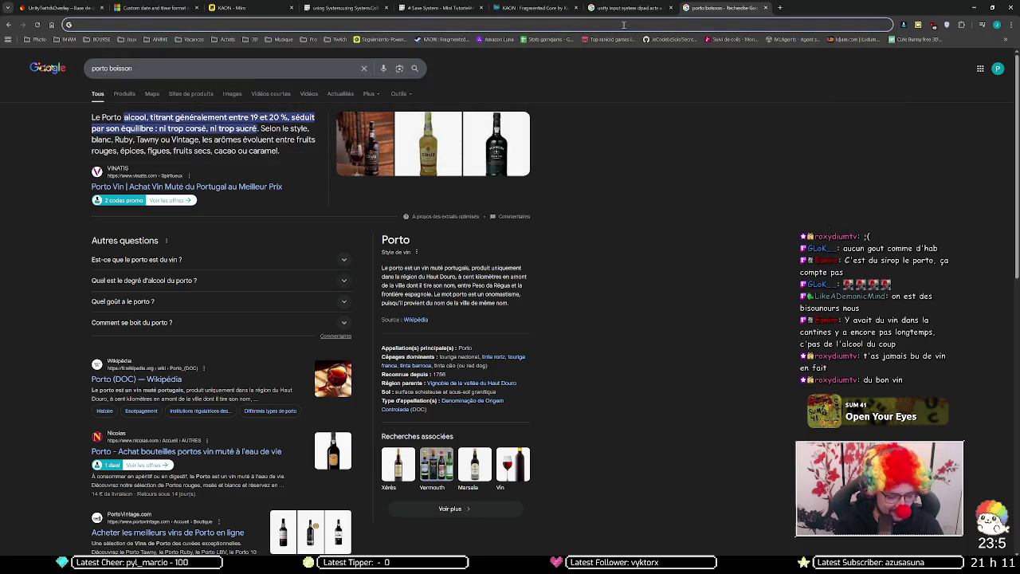
{"action": "type", "text": "vin cantine"}
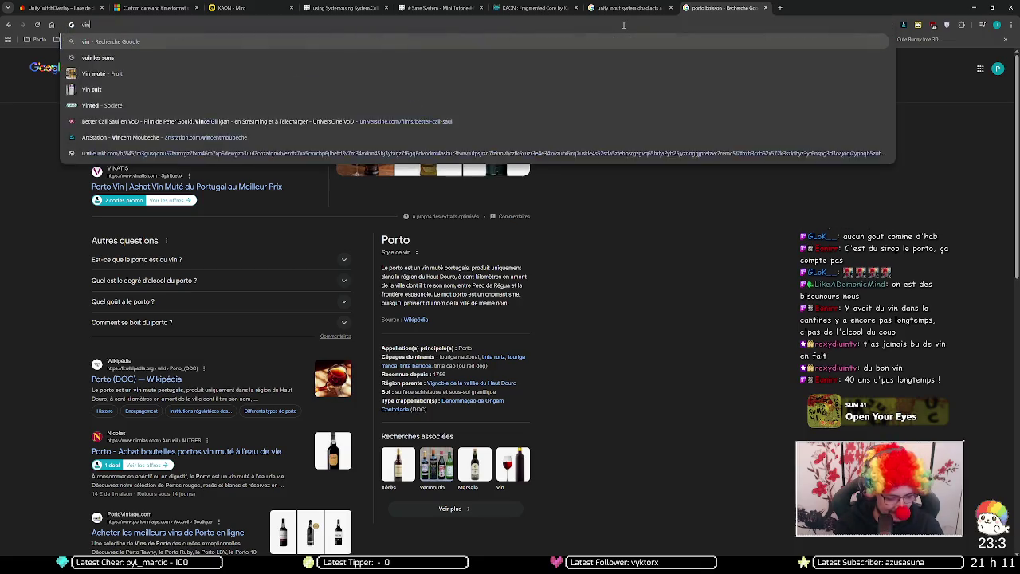
{"action": "key", "text": "Return"}
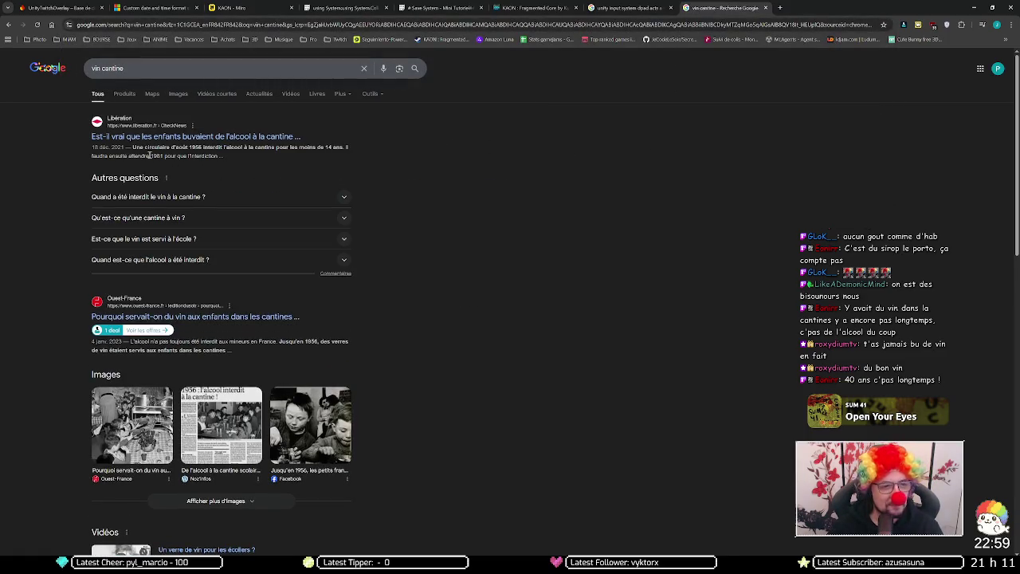
Step: Highlight the year 1981 in the Libération snippet, then close the vin cantine tab
{"action": "left_click_drag", "start_coordinate": [143, 156], "coordinate": [173, 157]}
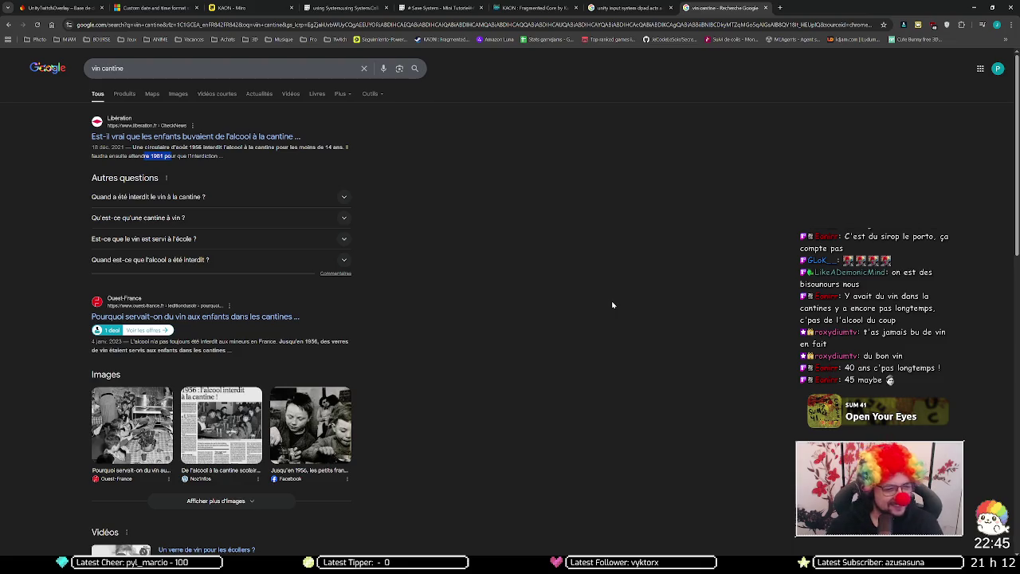
{"action": "scroll", "coordinate": [612, 305], "scroll_direction": "down", "scroll_amount": 2}
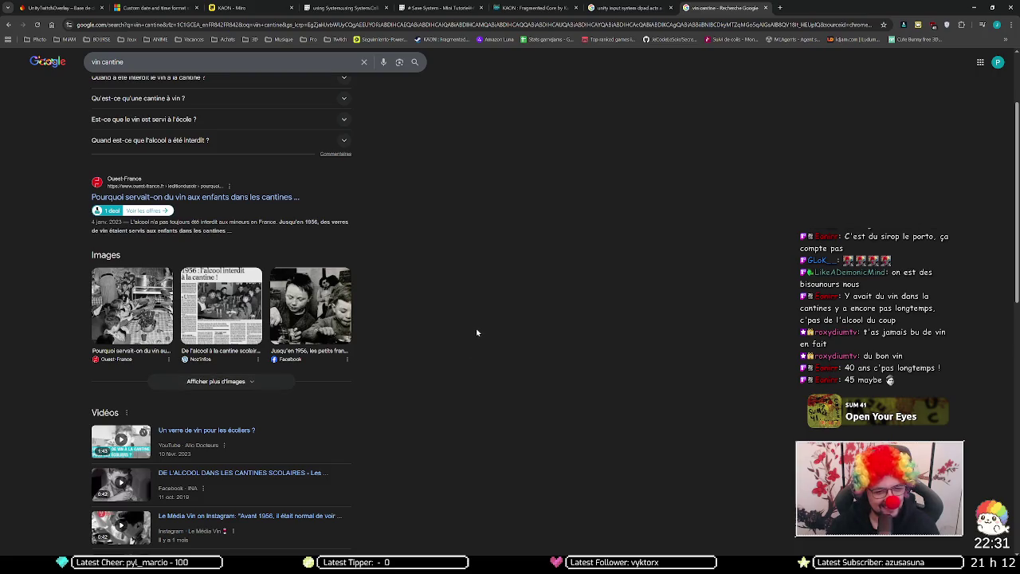
{"action": "scroll", "coordinate": [476, 328], "scroll_direction": "up", "scroll_amount": 2}
{"action": "left_click_drag", "start_coordinate": [144, 155], "coordinate": [162, 157]}
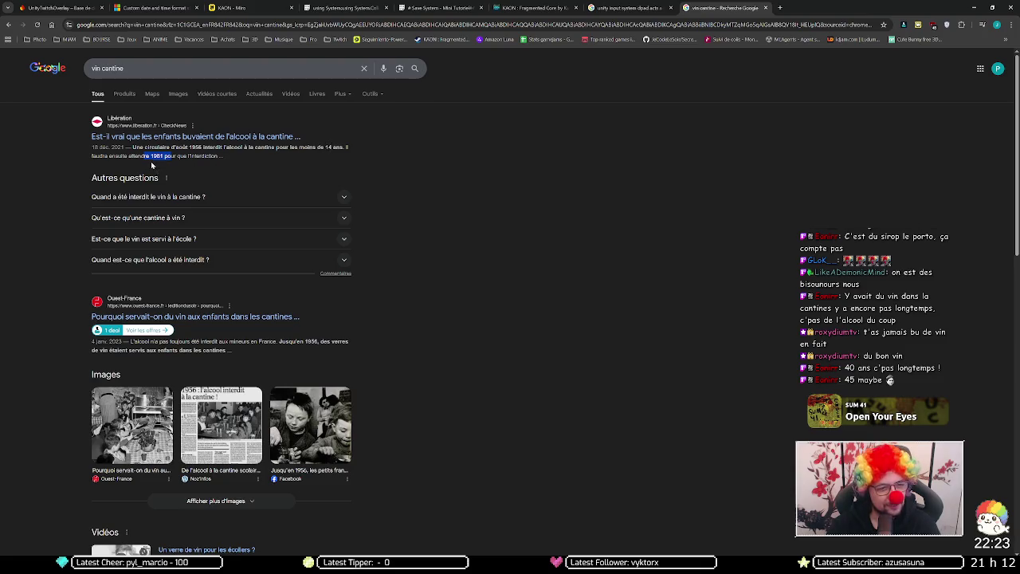
{"action": "left_click", "coordinate": [215, 155]}
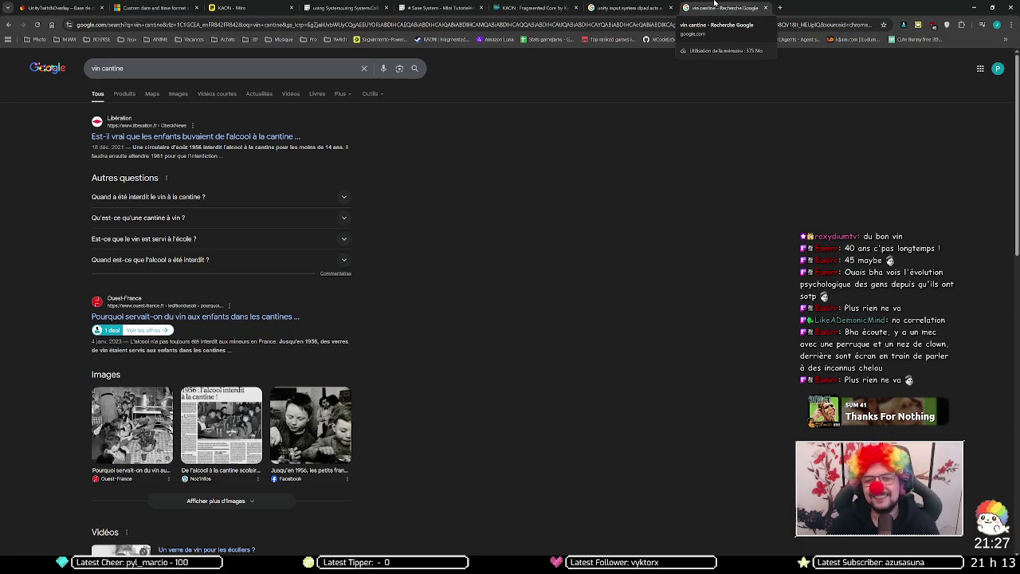
{"action": "middle_click", "coordinate": [715, 7]}
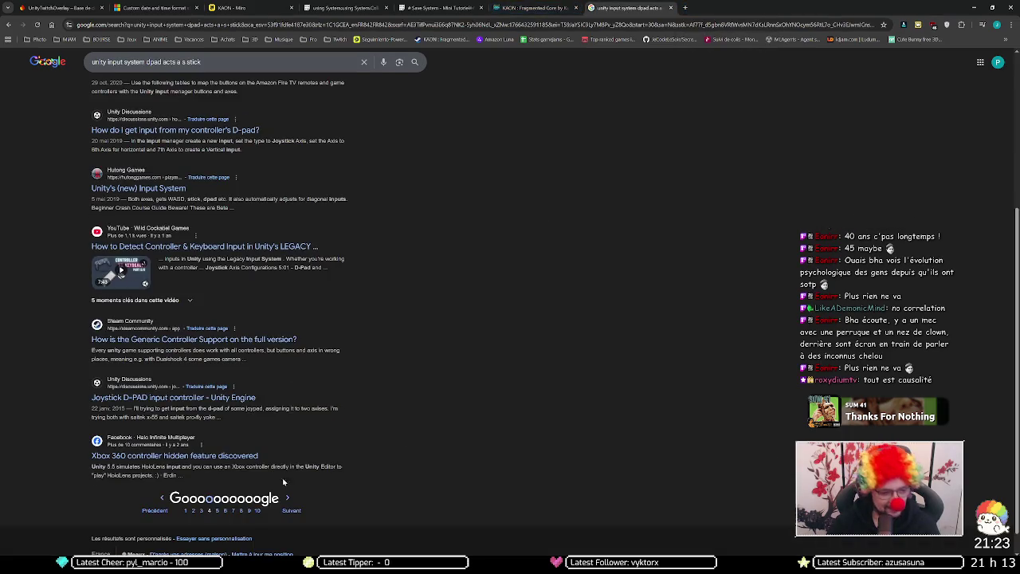
Step: Switch from Chrome to Visual Studio showing the PauseMenu.cs script
{"action": "key", "text": "alt+Tab"}
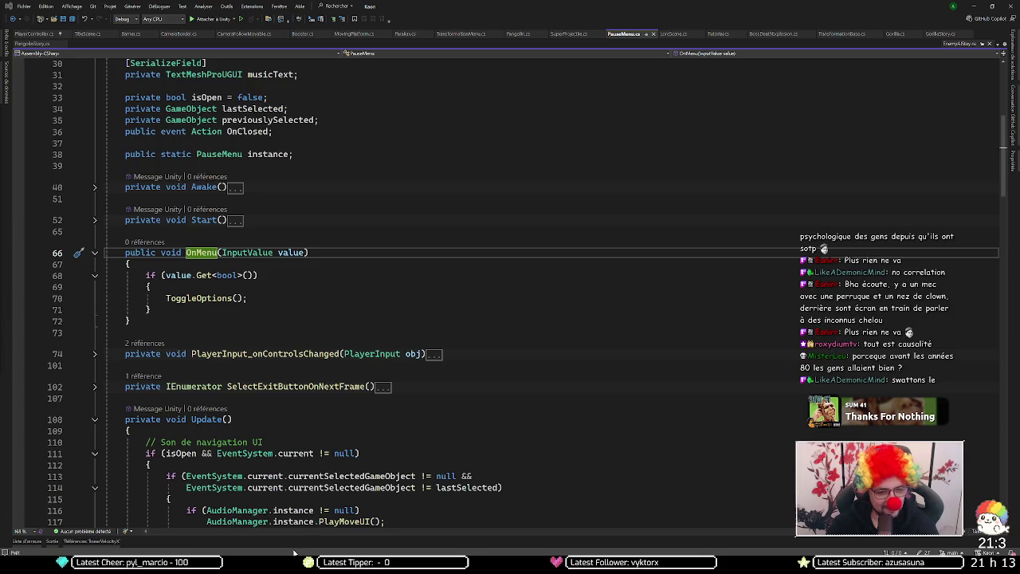
Step: Return from Visual Studio to the Unity Editor with TESTPLAYERACTIONS open
{"action": "key", "text": "alt+Tab"}
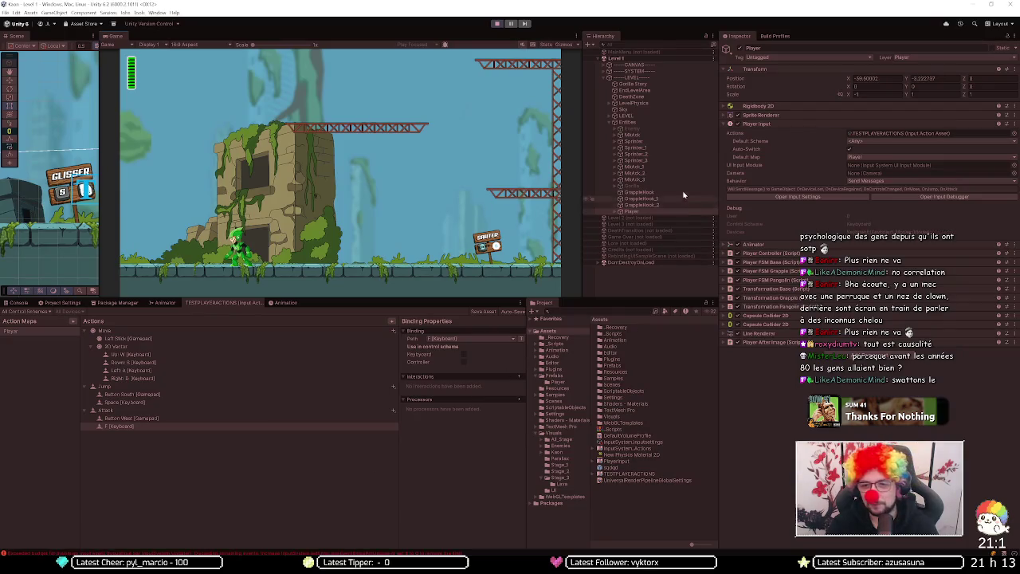
Step: Add three new Player actions named Special, Transform and Slide
{"action": "left_click", "coordinate": [213, 428]}
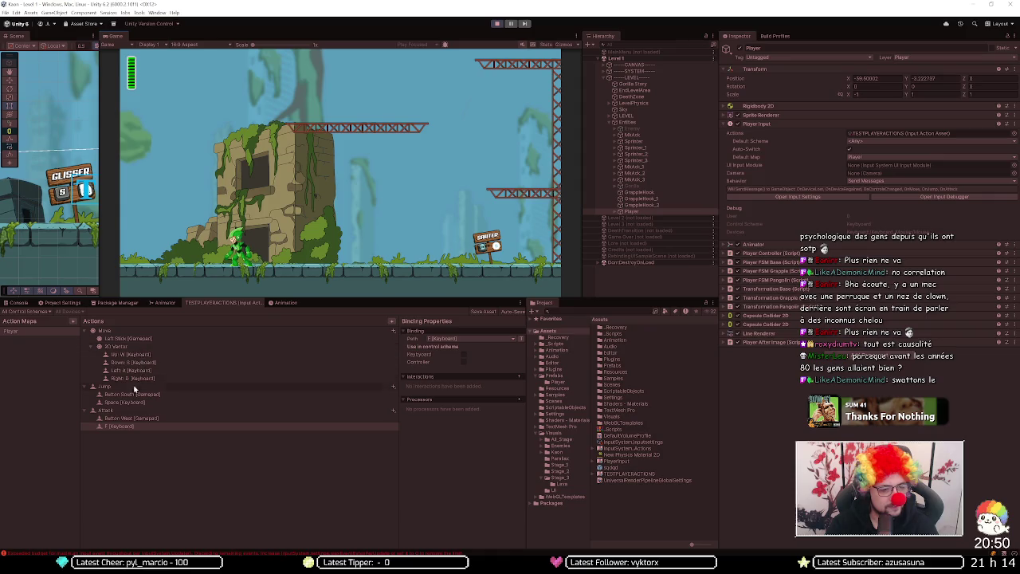
{"action": "left_click", "coordinate": [391, 321]}
{"action": "type", "text": "G"}
{"action": "type", "text": "al"}
{"action": "key", "text": "Return"}
{"action": "left_click", "coordinate": [393, 320]}
{"action": "type", "text": "Transform"}
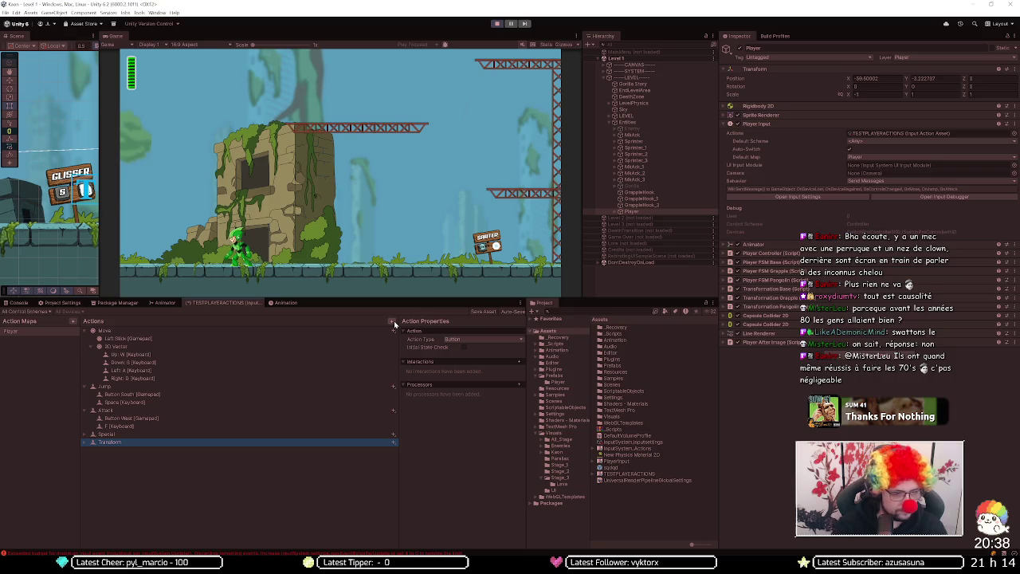
{"action": "left_click", "coordinate": [392, 320]}
{"action": "type", "text": "Slide"}
{"action": "key", "text": "Return"}
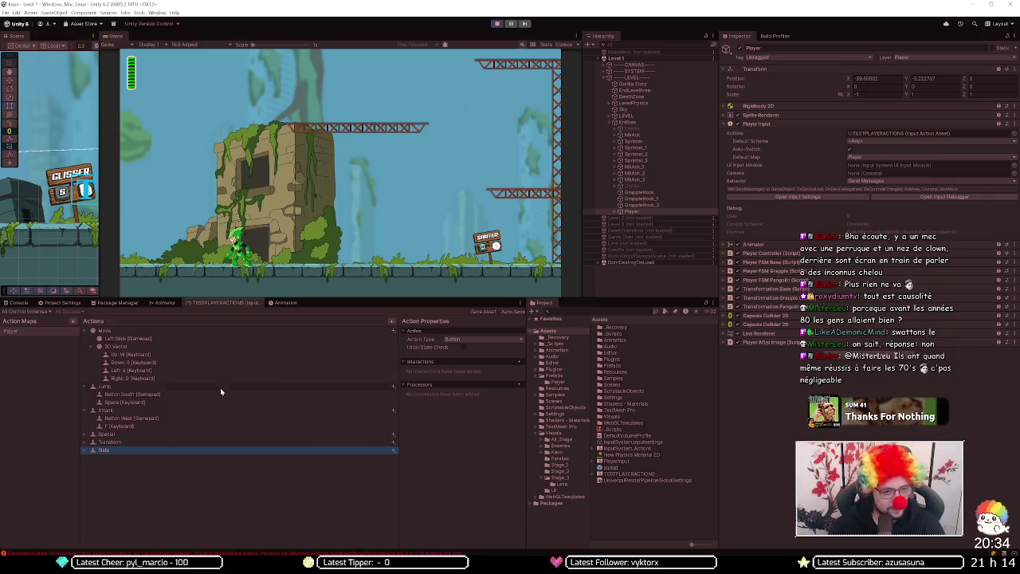
Step: Collapse the Attack, Jump and Move actions' binding lists
{"action": "left_click", "coordinate": [89, 411]}
{"action": "left_click", "coordinate": [91, 386]}
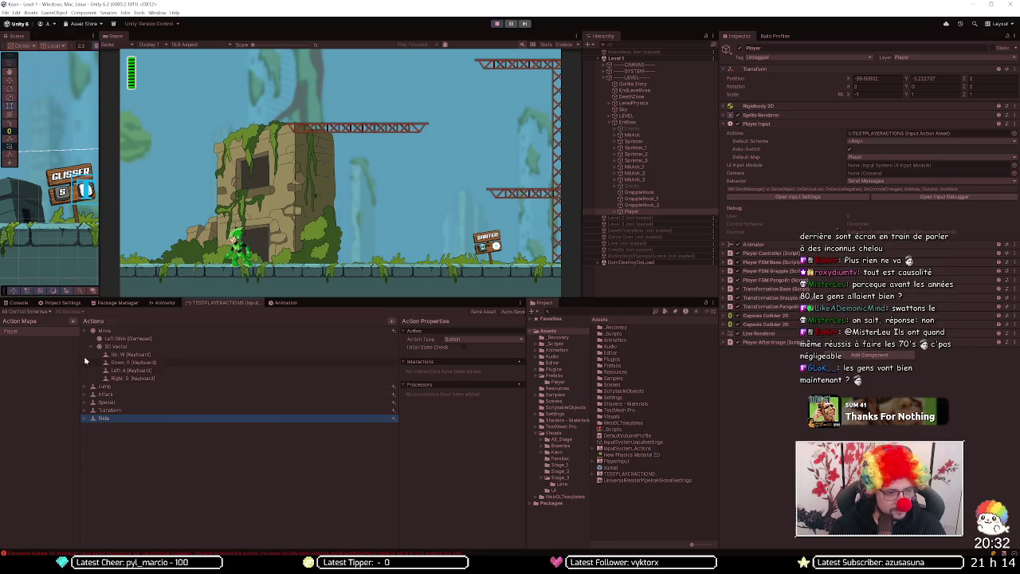
{"action": "left_click", "coordinate": [85, 333]}
{"action": "left_click", "coordinate": [113, 340]}
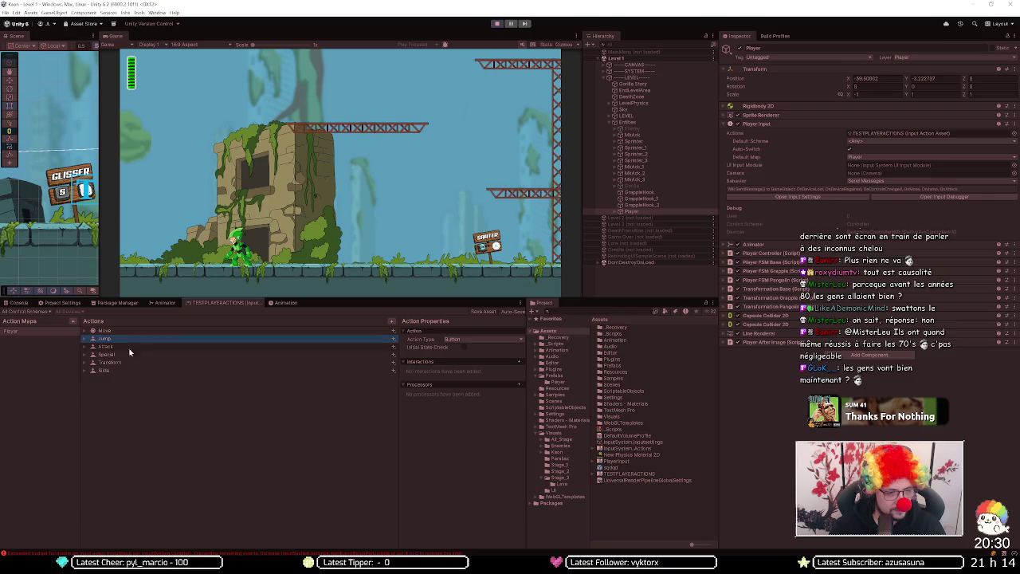
Step: Give the Jump action a Press interaction with Trigger Behavior Press And Release
{"action": "left_click", "coordinate": [163, 372]}
{"action": "left_click", "coordinate": [174, 340]}
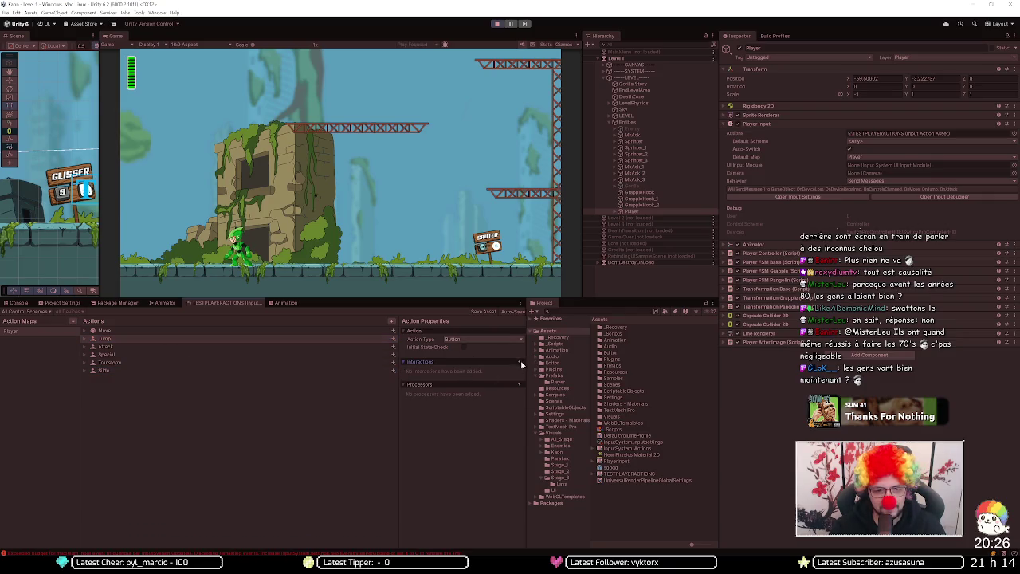
{"action": "left_click", "coordinate": [519, 361]}
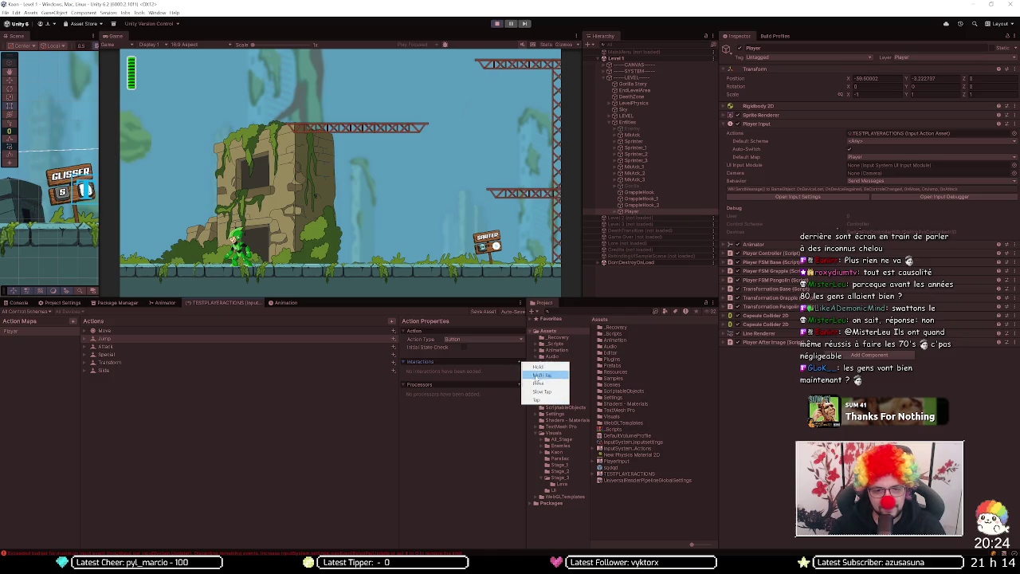
{"action": "left_click", "coordinate": [503, 388]}
{"action": "left_click", "coordinate": [519, 384]}
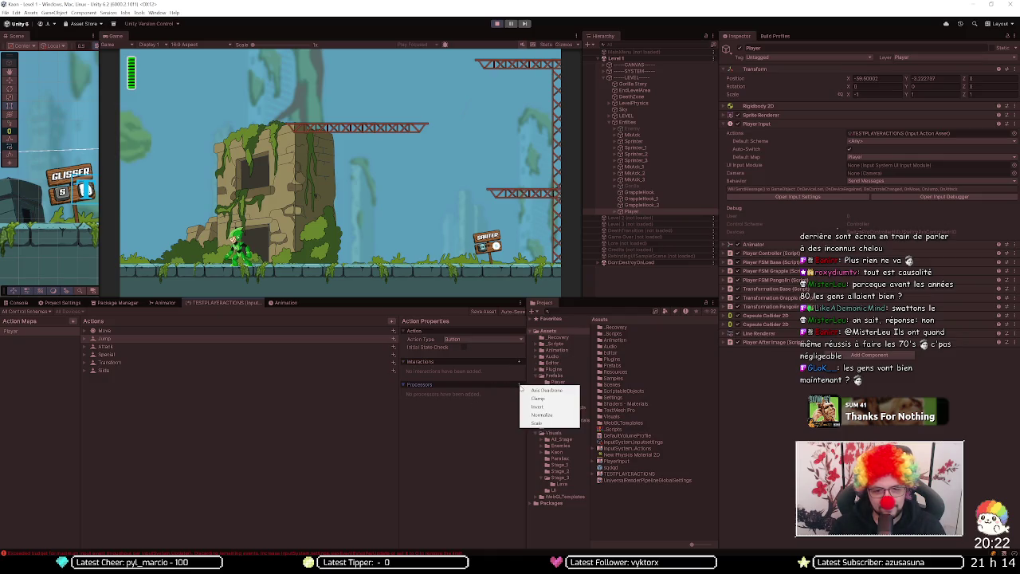
{"action": "left_click", "coordinate": [519, 363]}
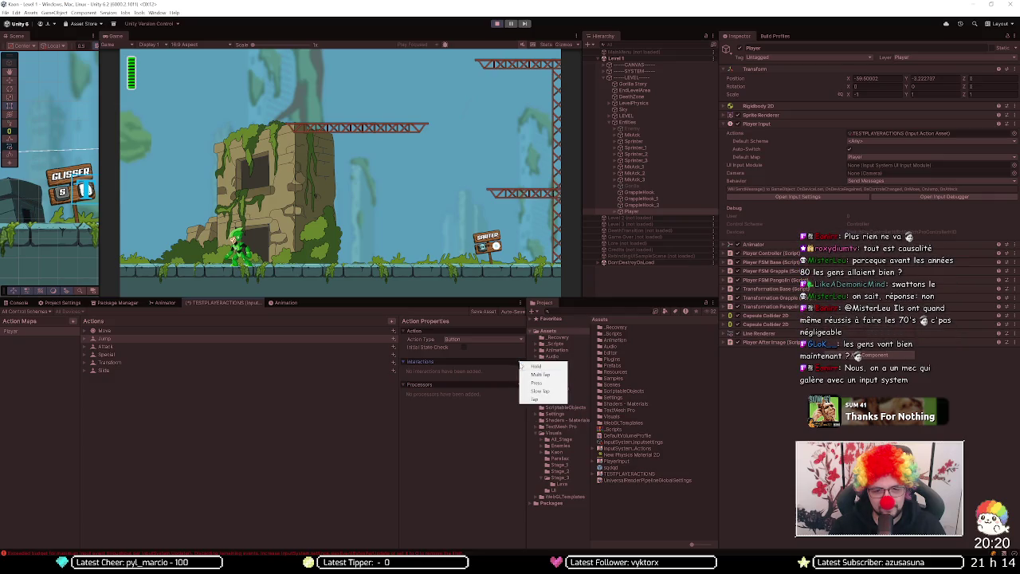
{"action": "left_click", "coordinate": [534, 382]}
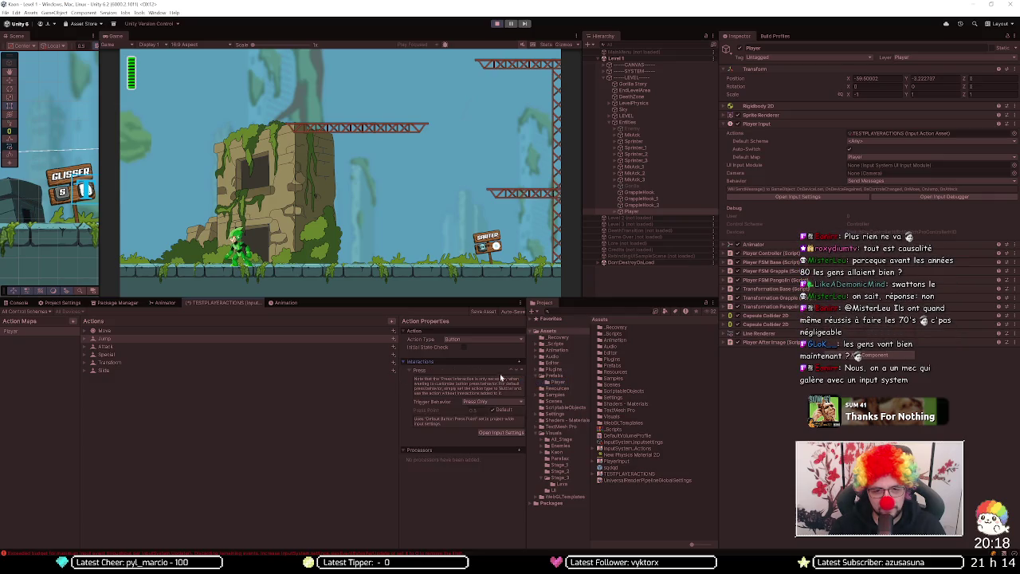
{"action": "left_click", "coordinate": [505, 401]}
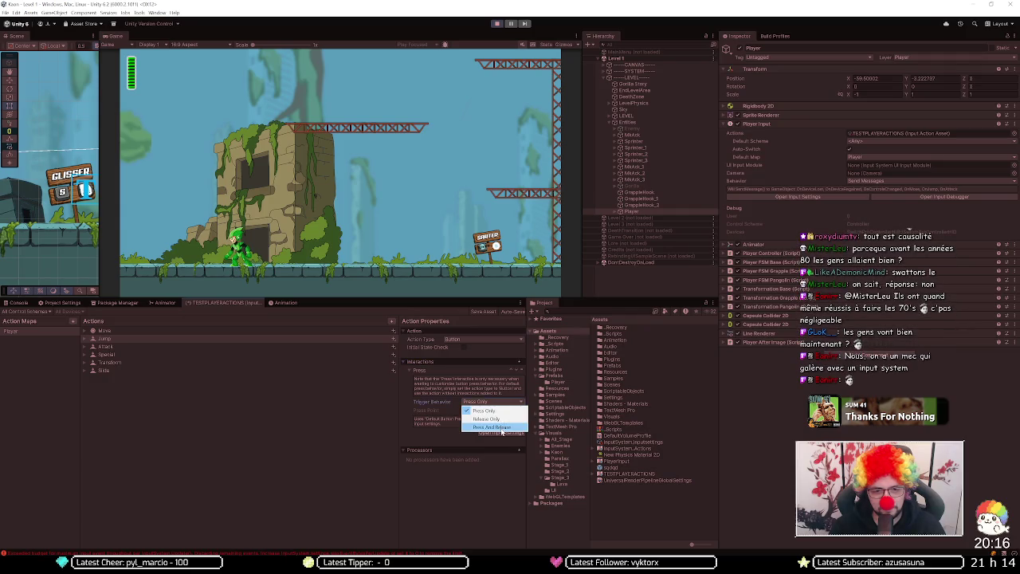
{"action": "left_click", "coordinate": [500, 430]}
Step: Add a Press interaction to the Attack action
{"action": "left_click", "coordinate": [171, 348]}
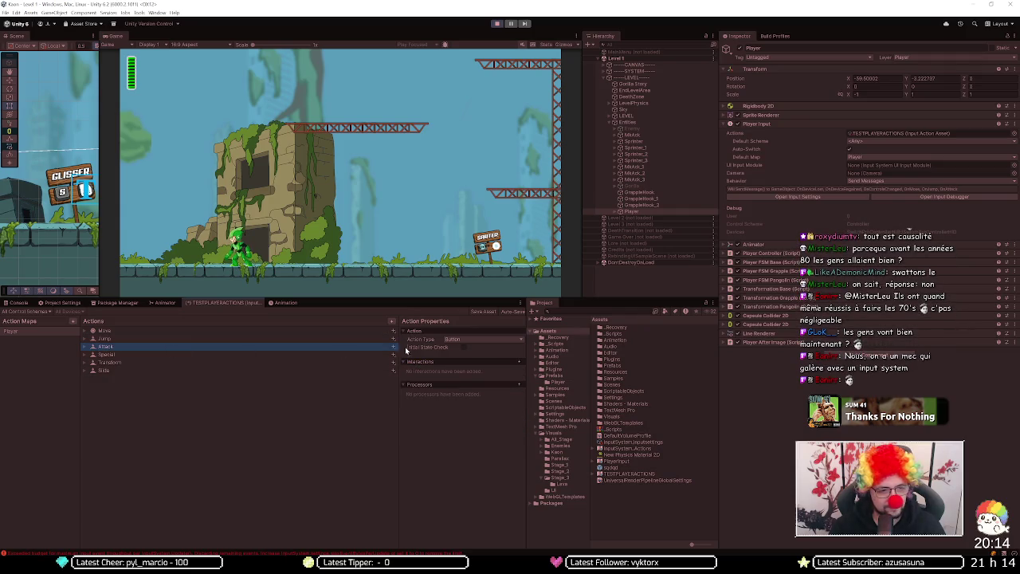
{"action": "left_click", "coordinate": [519, 361]}
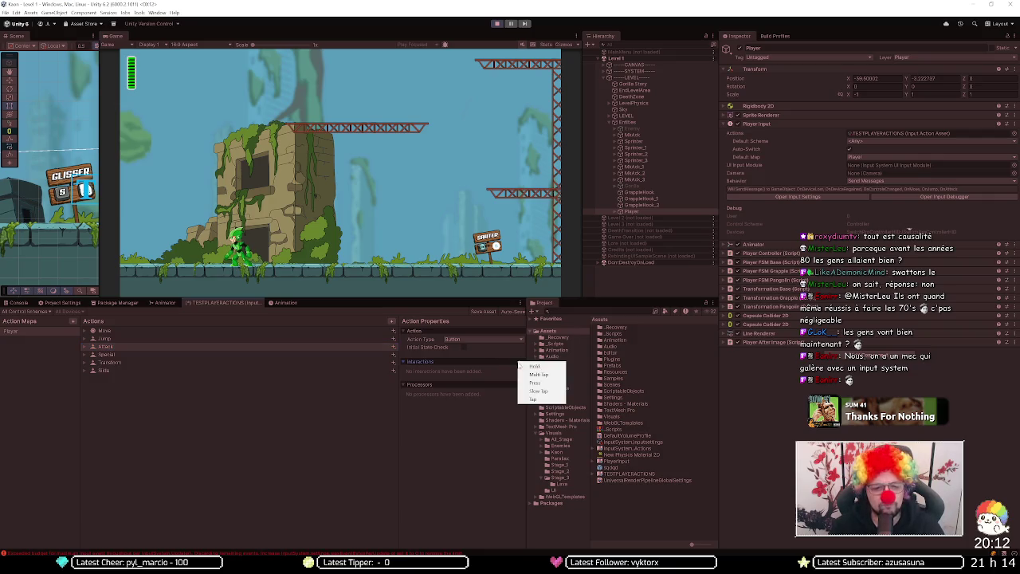
{"action": "left_click", "coordinate": [533, 383]}
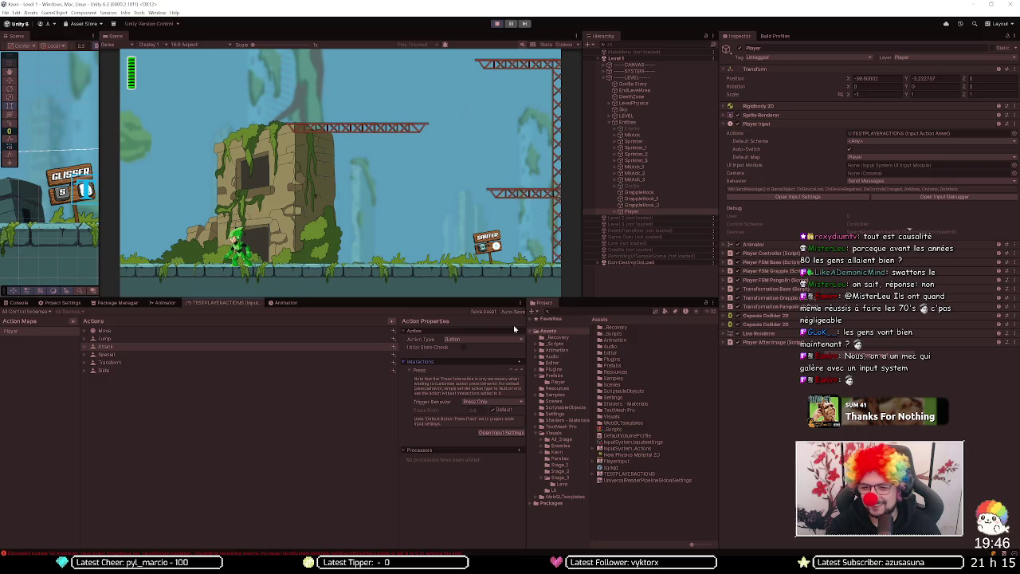
{"action": "left_click", "coordinate": [243, 355]}
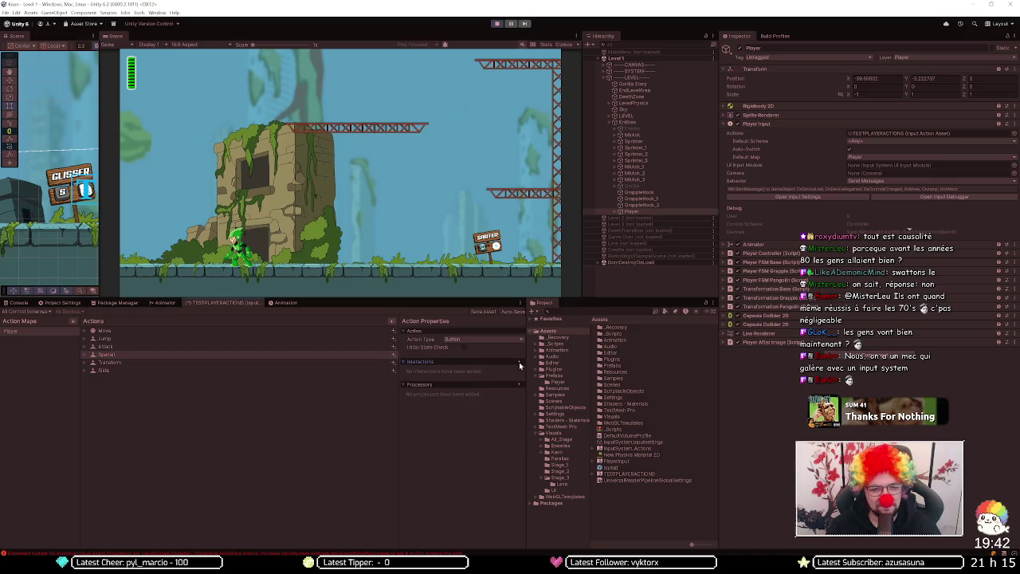
Step: Give the Special action a Press interaction set to Press And Release
{"action": "left_click", "coordinate": [519, 362]}
{"action": "left_click", "coordinate": [536, 381]}
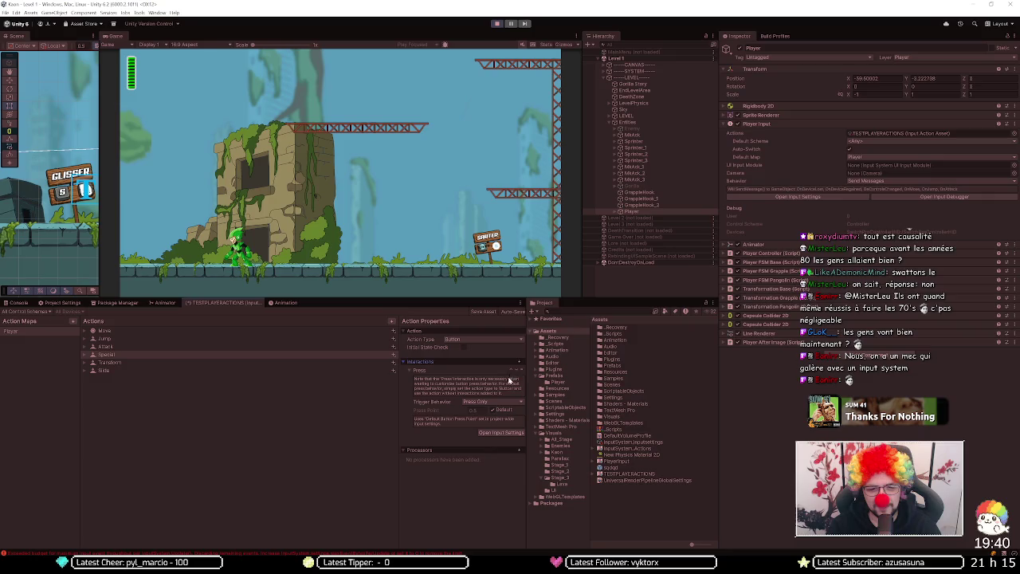
{"action": "left_click", "coordinate": [502, 401]}
{"action": "left_click", "coordinate": [490, 419]}
{"action": "left_click", "coordinate": [501, 403]}
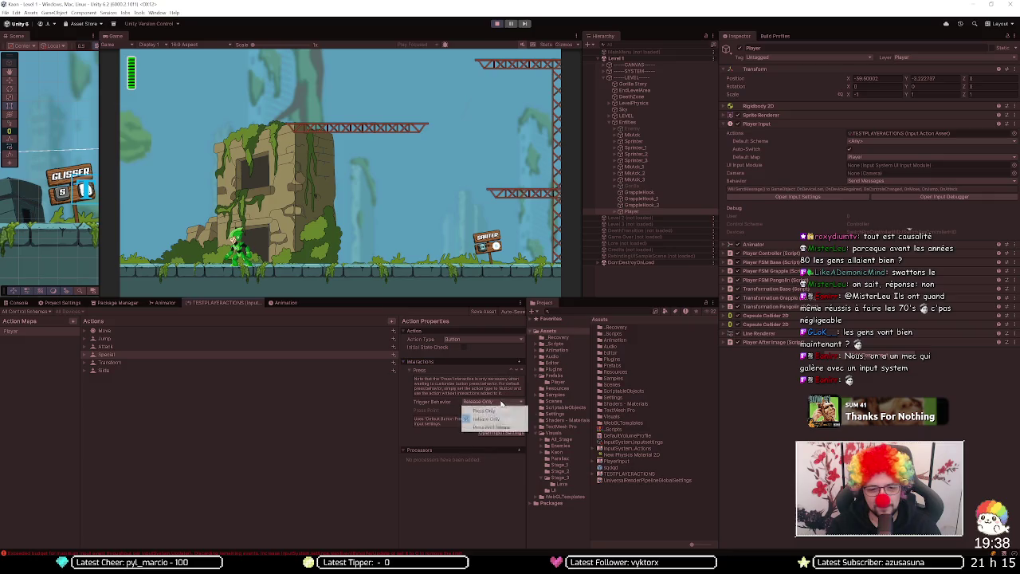
{"action": "left_click", "coordinate": [490, 427]}
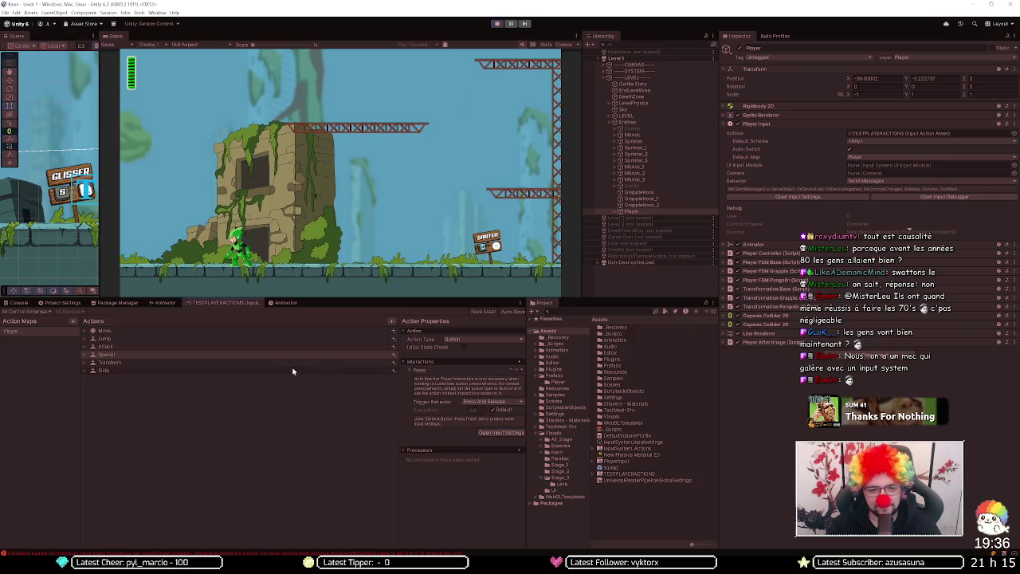
Step: Give the Transform action a Press interaction set to Press And Release
{"action": "left_click", "coordinate": [238, 362]}
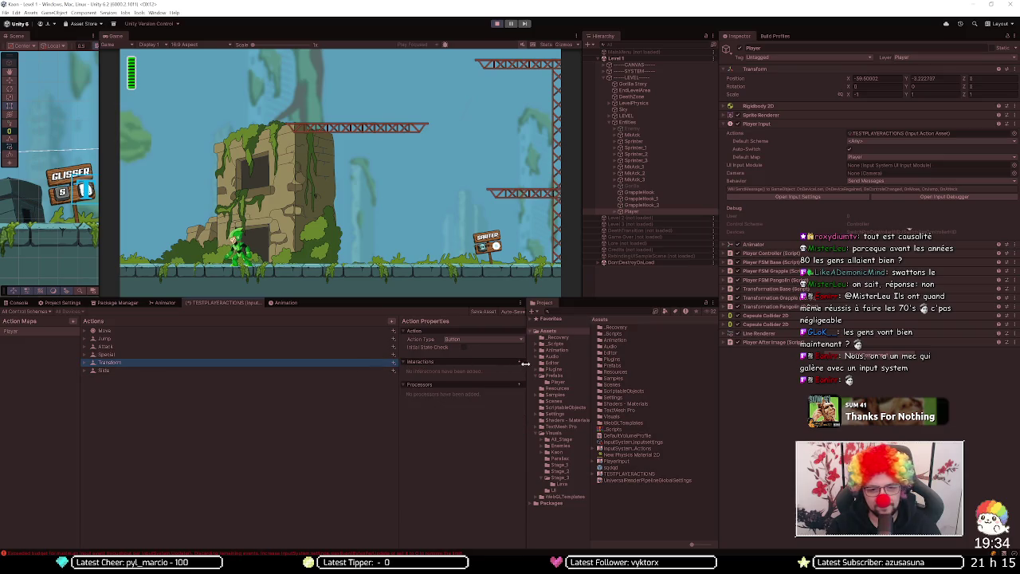
{"action": "left_click", "coordinate": [519, 362]}
{"action": "left_click", "coordinate": [540, 382]}
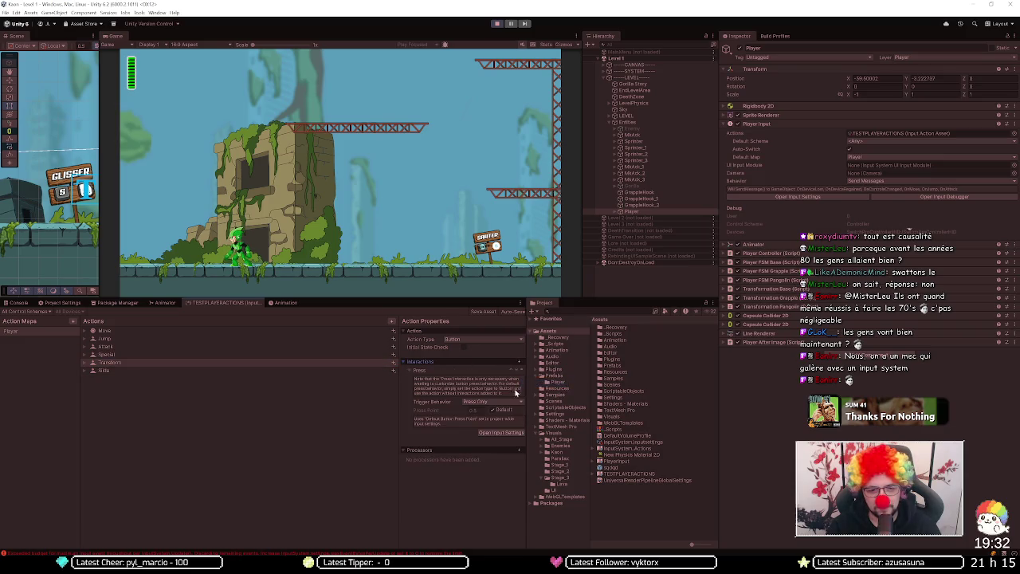
{"action": "left_click", "coordinate": [491, 400]}
{"action": "left_click", "coordinate": [491, 427]}
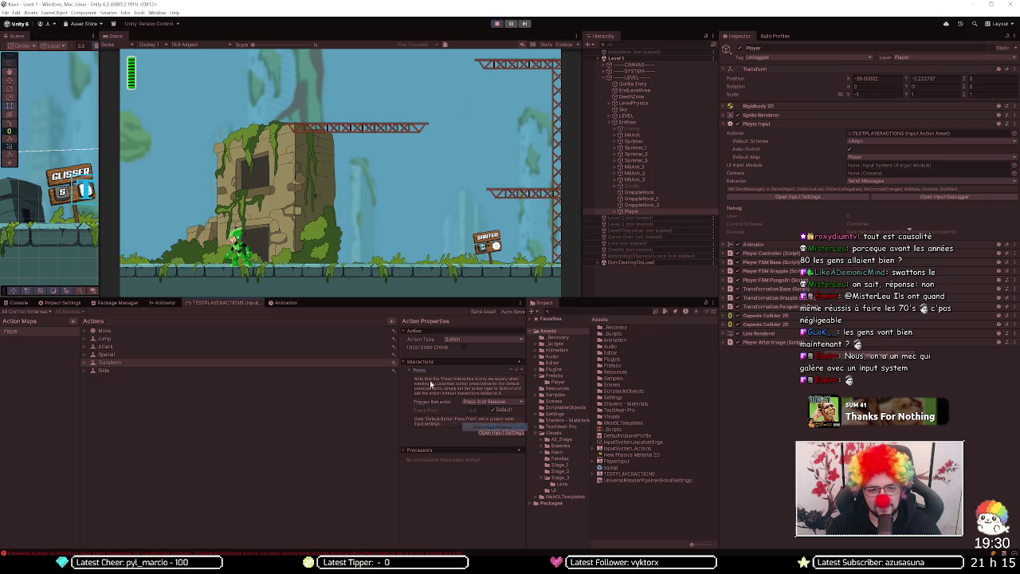
Step: Give Slide a Press And Release Press interaction, then enter Play mode
{"action": "left_click", "coordinate": [360, 371]}
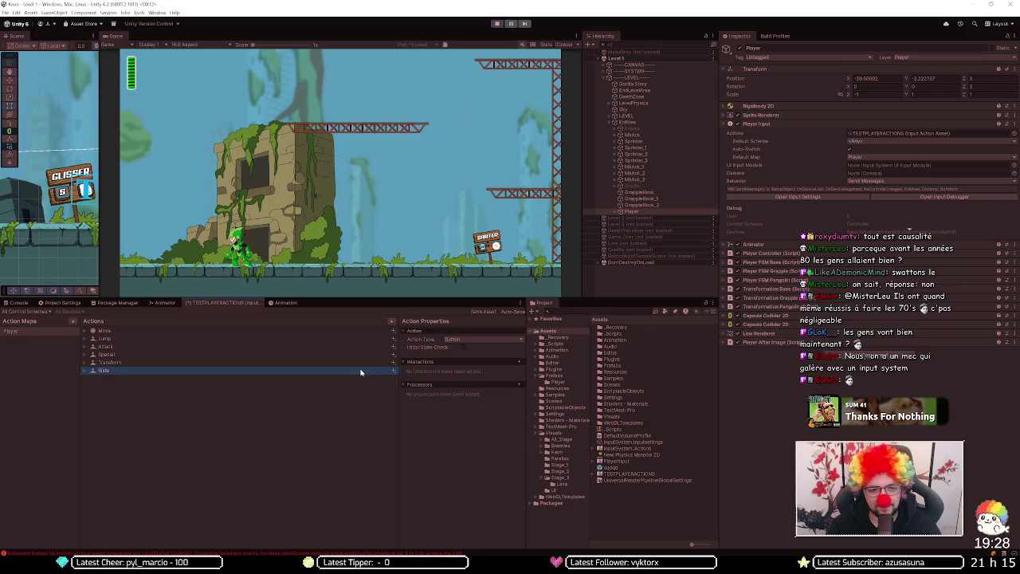
{"action": "left_click", "coordinate": [489, 343]}
{"action": "left_click", "coordinate": [519, 362]}
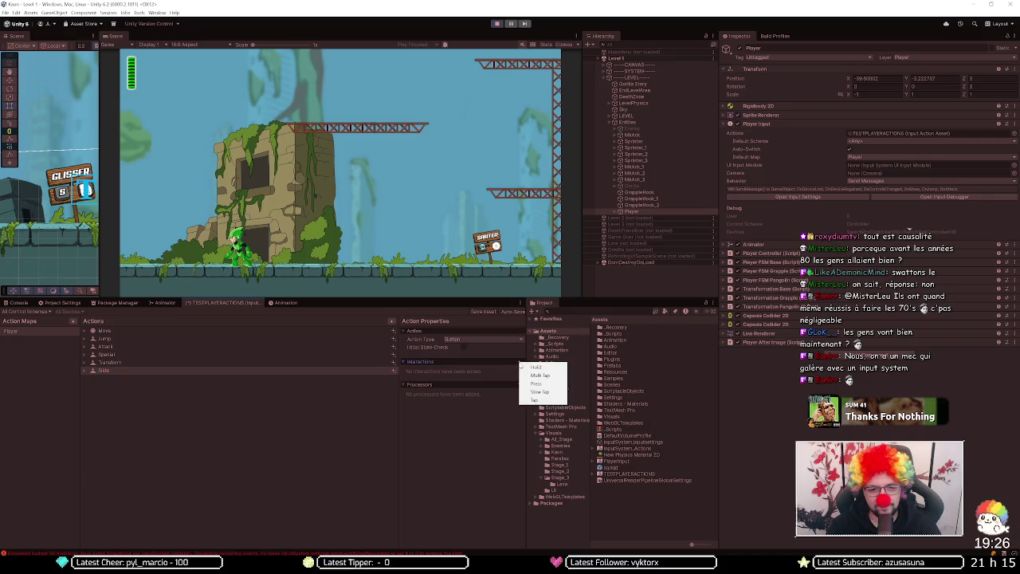
{"action": "left_click", "coordinate": [535, 383]}
{"action": "left_click", "coordinate": [499, 401]}
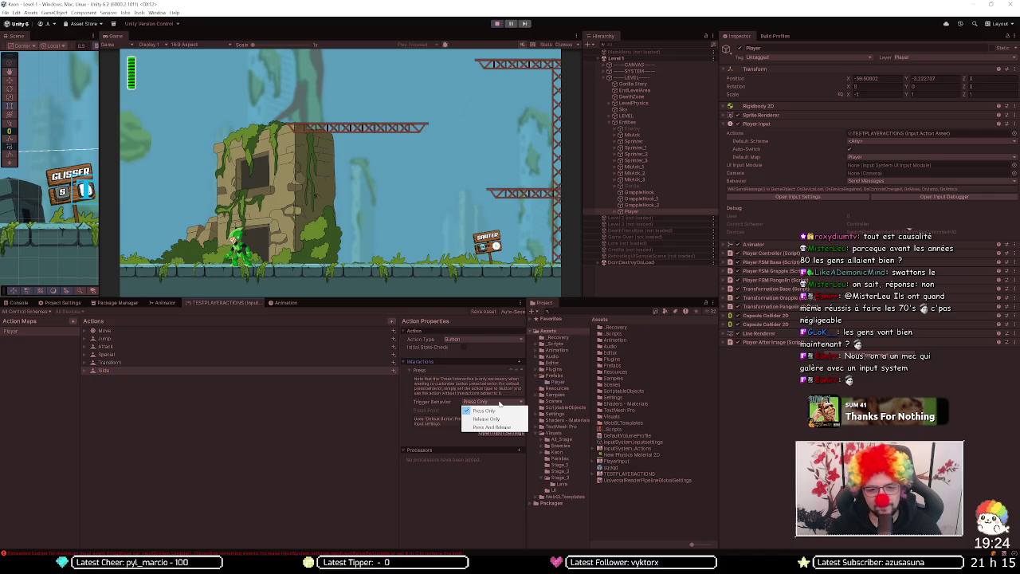
{"action": "left_click", "coordinate": [492, 427]}
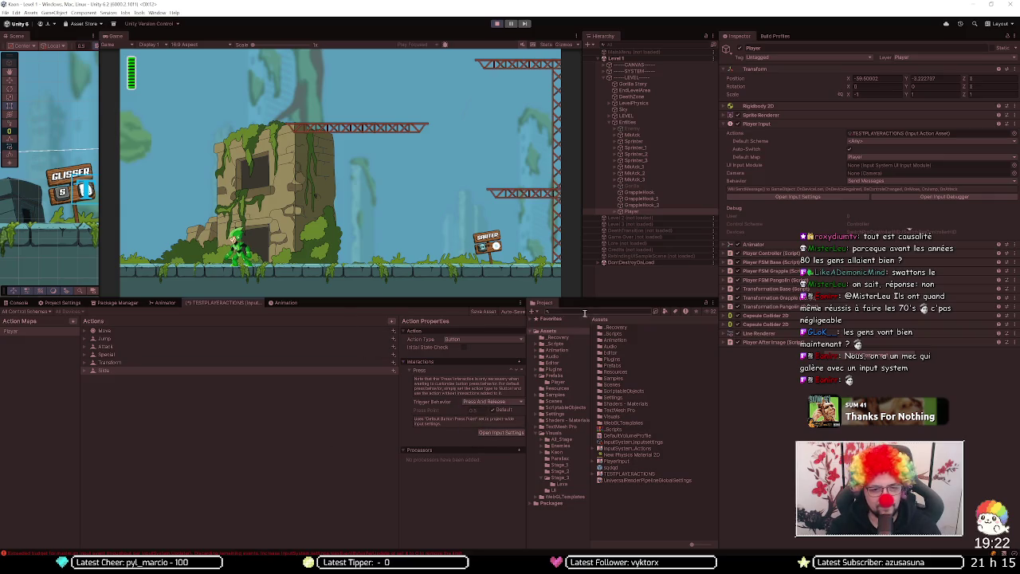
{"action": "left_click", "coordinate": [498, 232]}
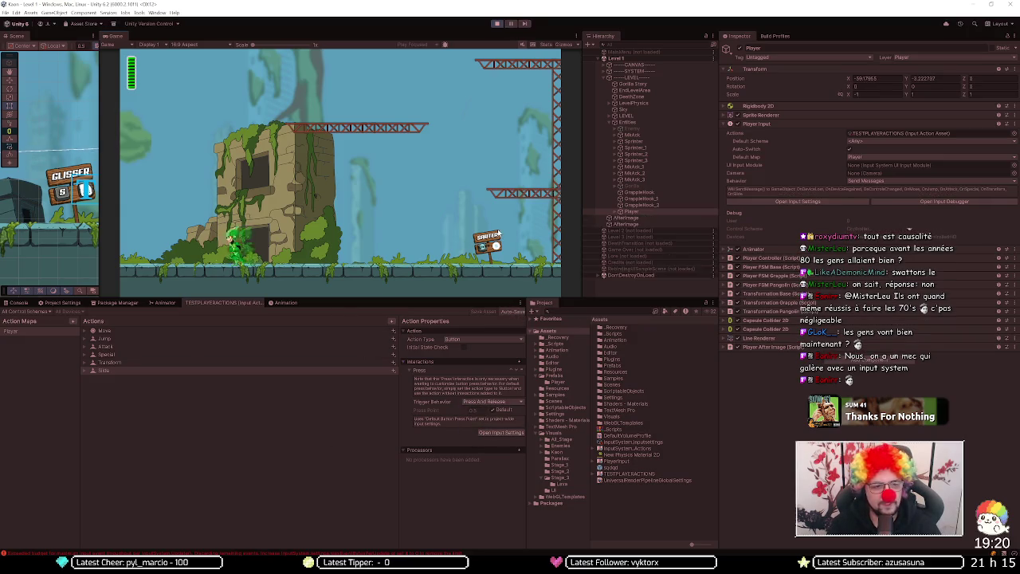
Step: Test moving and jumping, then set Attack's Press interaction to Press And Release
{"action": "key", "text": "Right"}
{"action": "key", "text": "space"}
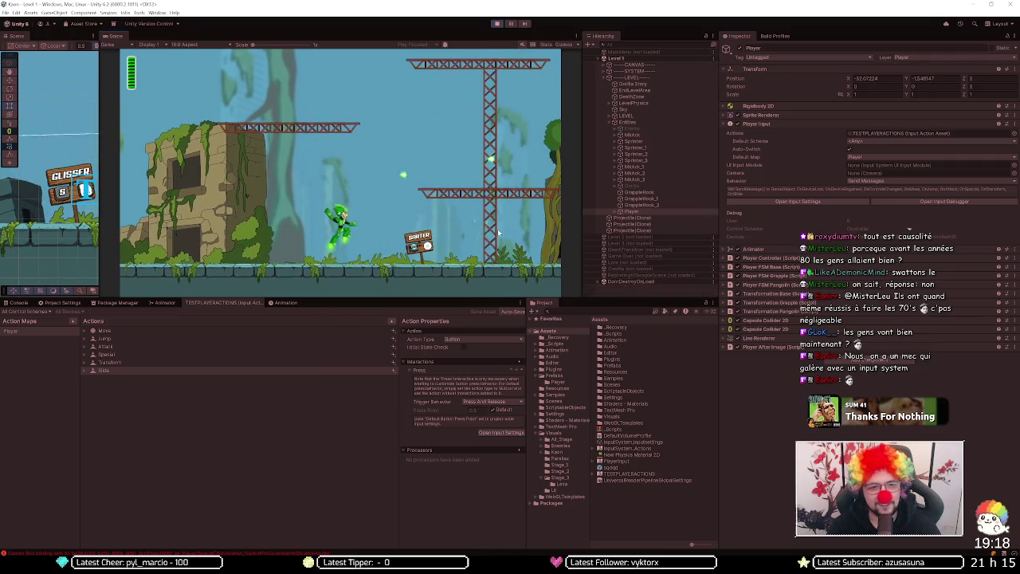
{"action": "left_click", "coordinate": [295, 338]}
{"action": "left_click", "coordinate": [296, 346]}
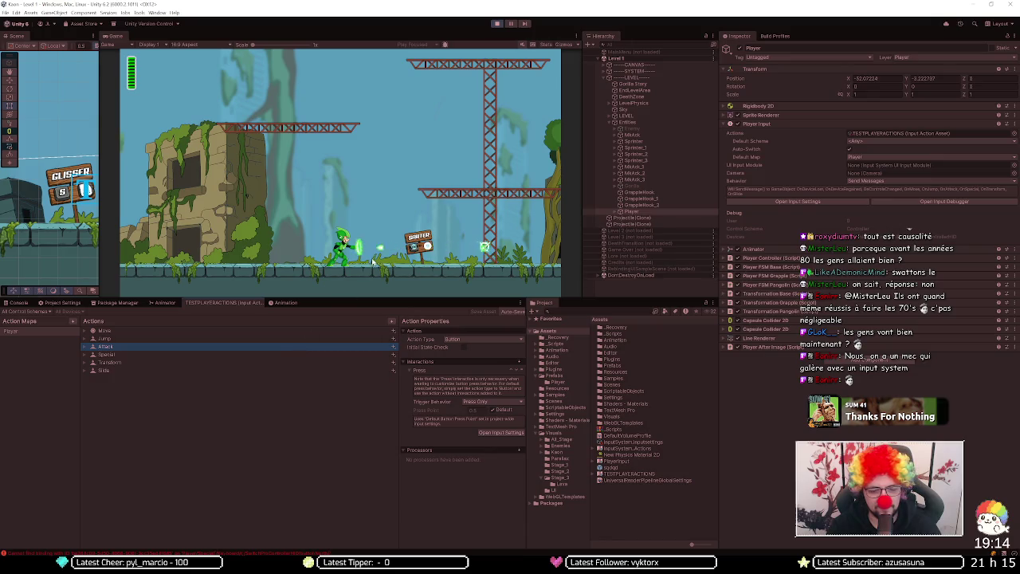
{"action": "left_click", "coordinate": [478, 401]}
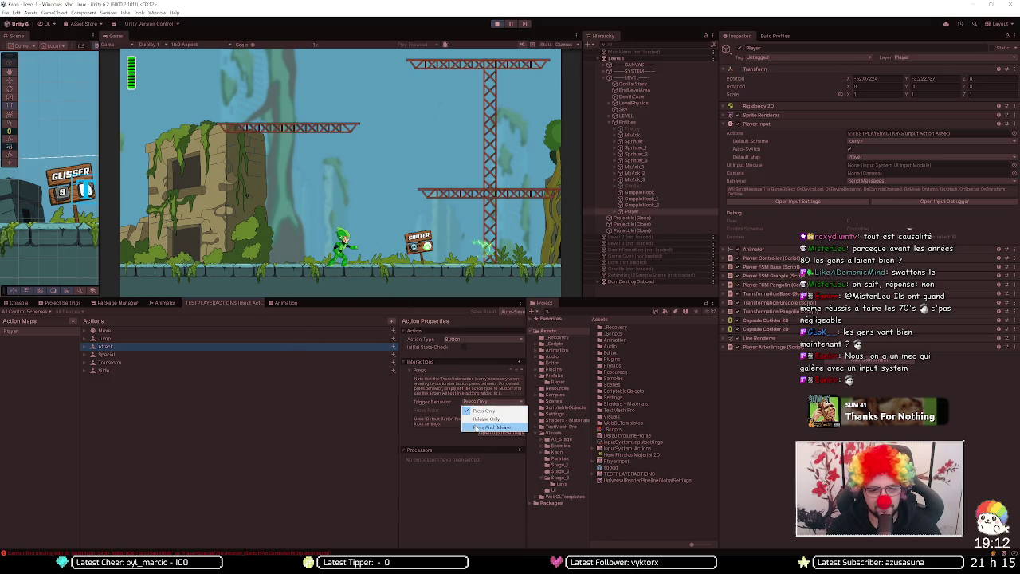
{"action": "left_click", "coordinate": [478, 427]}
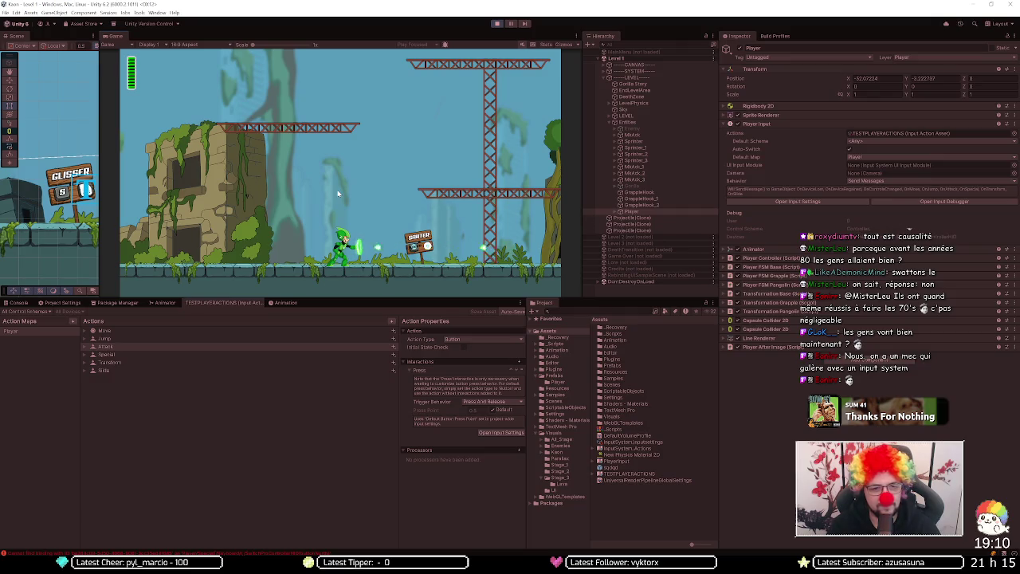
Step: Test slide (D), jump (Space) and fire (J) in game, then stop Play mode
{"action": "key", "text": "d"}
{"action": "key", "text": "space"}
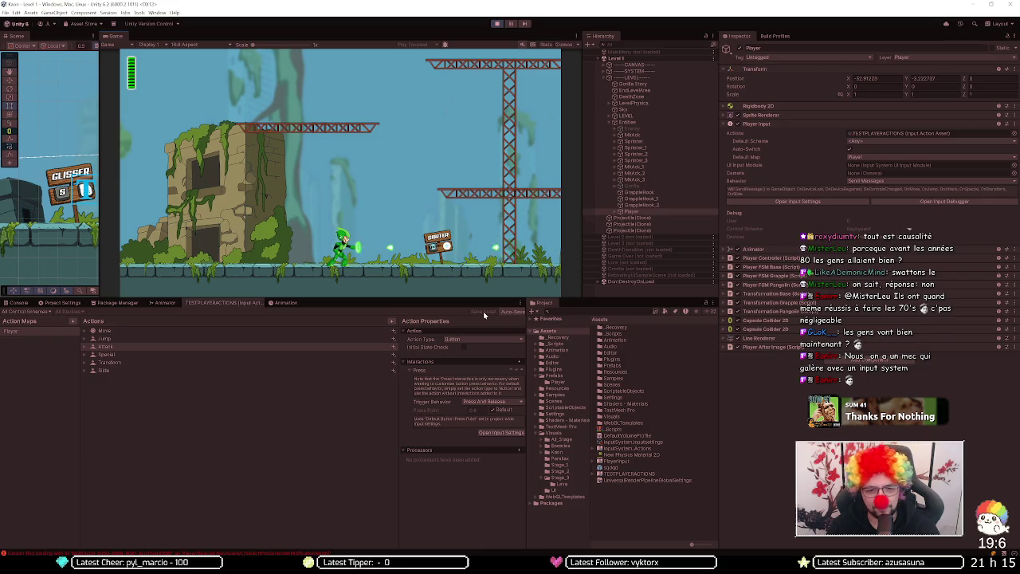
{"action": "key", "text": "j"}
{"action": "left_click", "coordinate": [497, 23]}
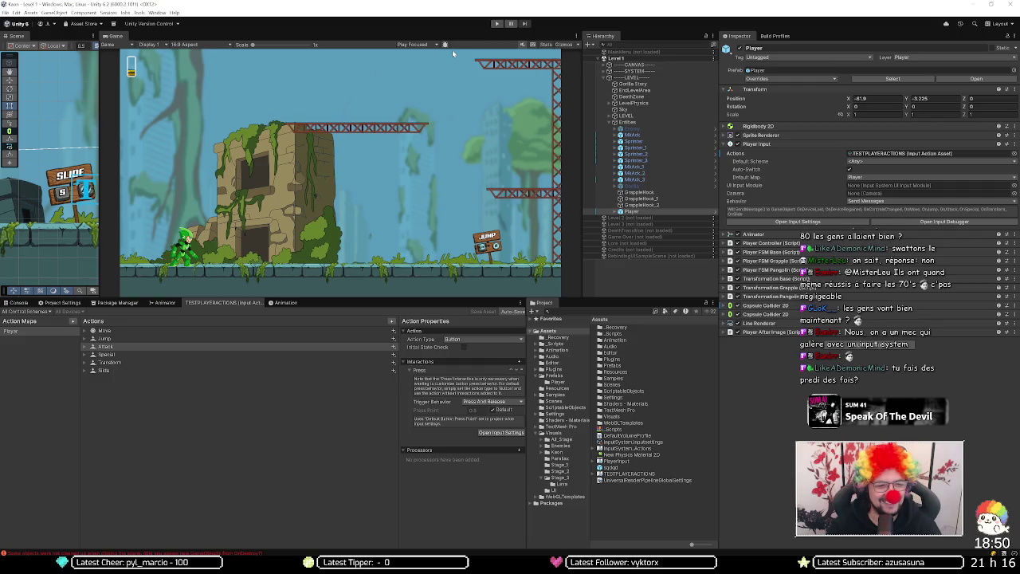
{"action": "left_click", "coordinate": [206, 349]}
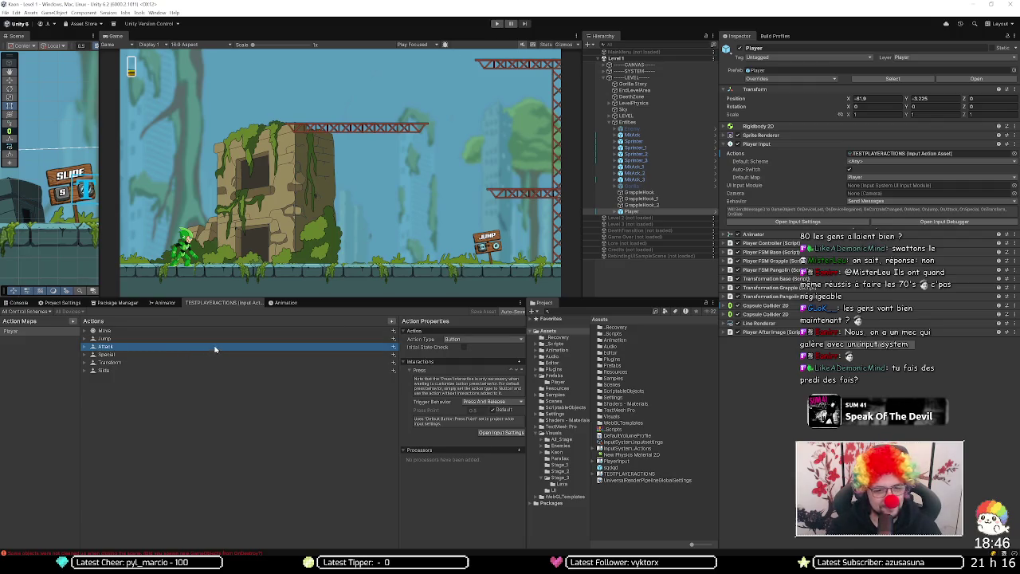
Step: Review the Jump, Attack, Special, Transform and Slide action settings
{"action": "left_click", "coordinate": [221, 339]}
{"action": "left_click", "coordinate": [228, 346]}
{"action": "left_click", "coordinate": [231, 355]}
{"action": "left_click", "coordinate": [232, 362]}
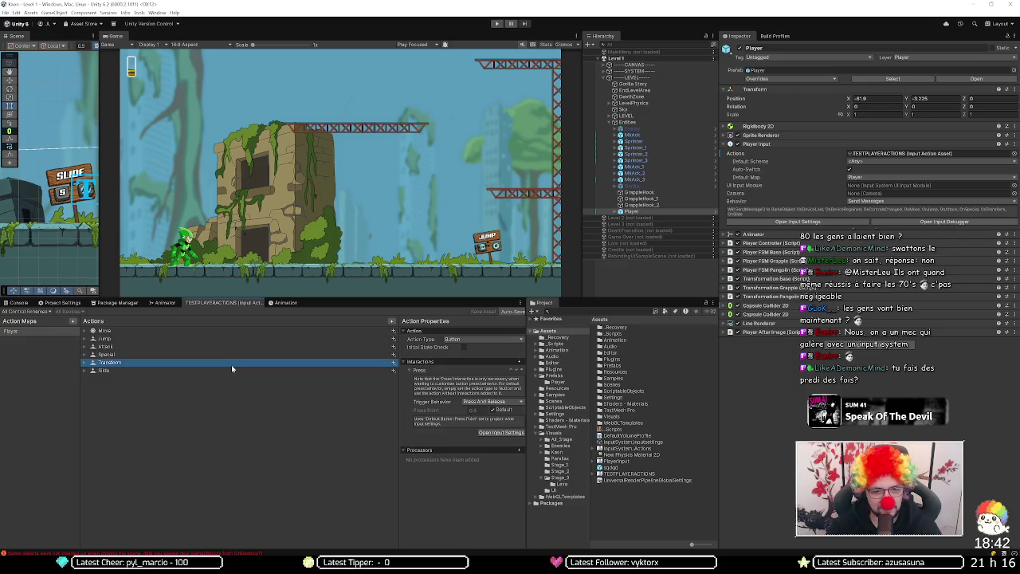
{"action": "left_click", "coordinate": [228, 370]}
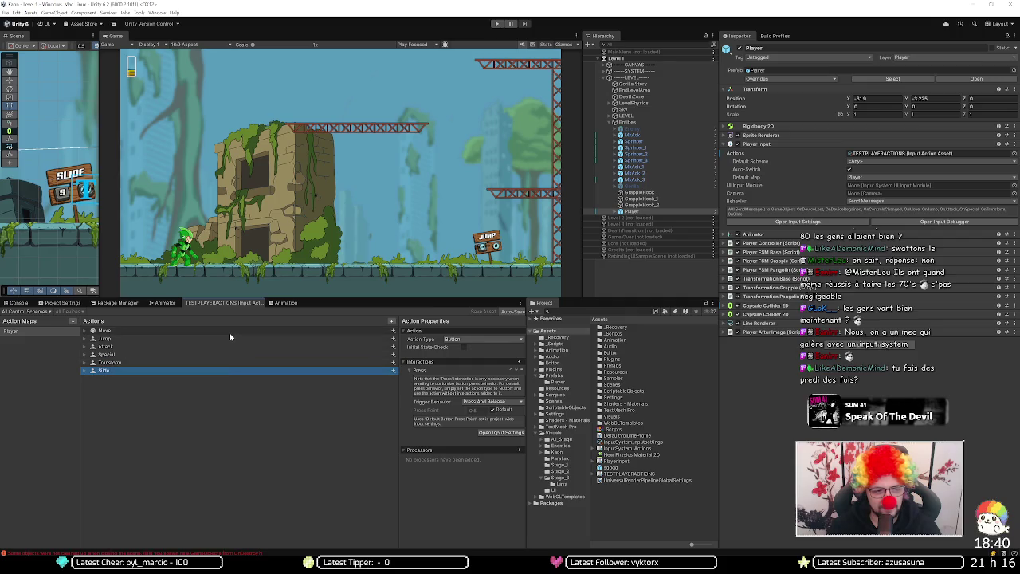
Step: Give Move a Press interaction set to Press And Release and save TESTPLAYERACTIONS
{"action": "left_click", "coordinate": [231, 334]}
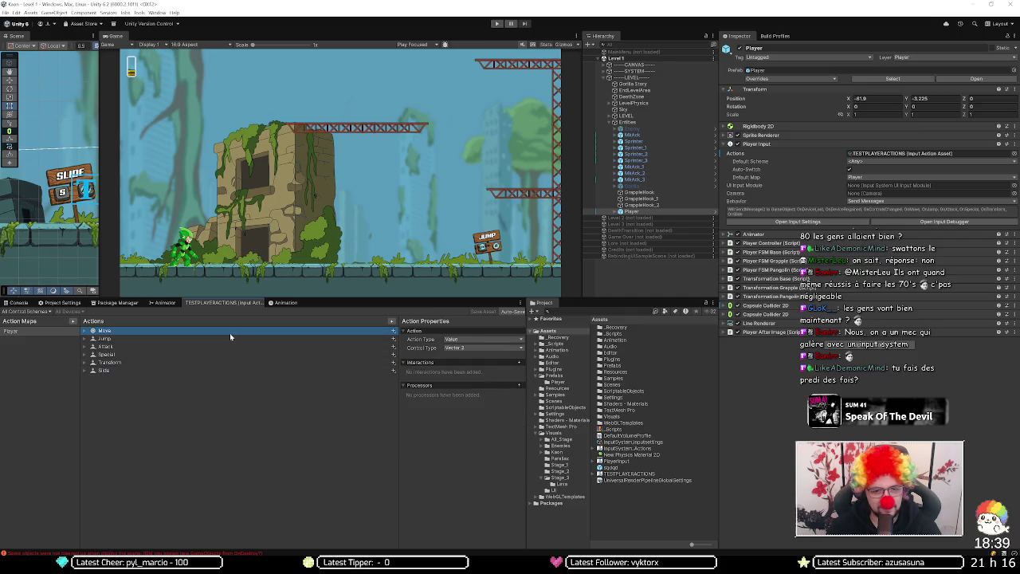
{"action": "left_click", "coordinate": [518, 362]}
{"action": "left_click", "coordinate": [532, 376]}
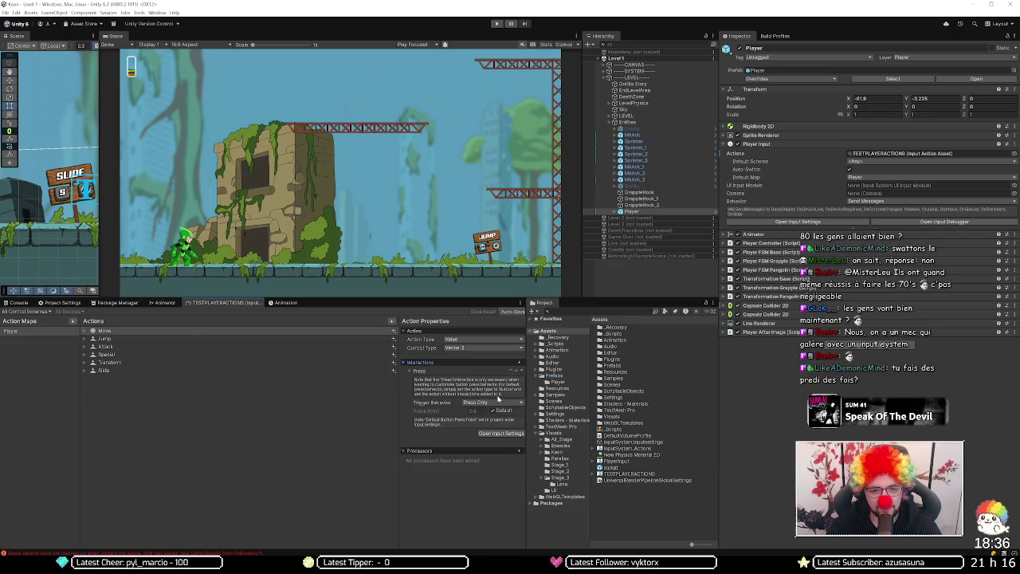
{"action": "left_click", "coordinate": [497, 402]}
{"action": "left_click", "coordinate": [500, 424]}
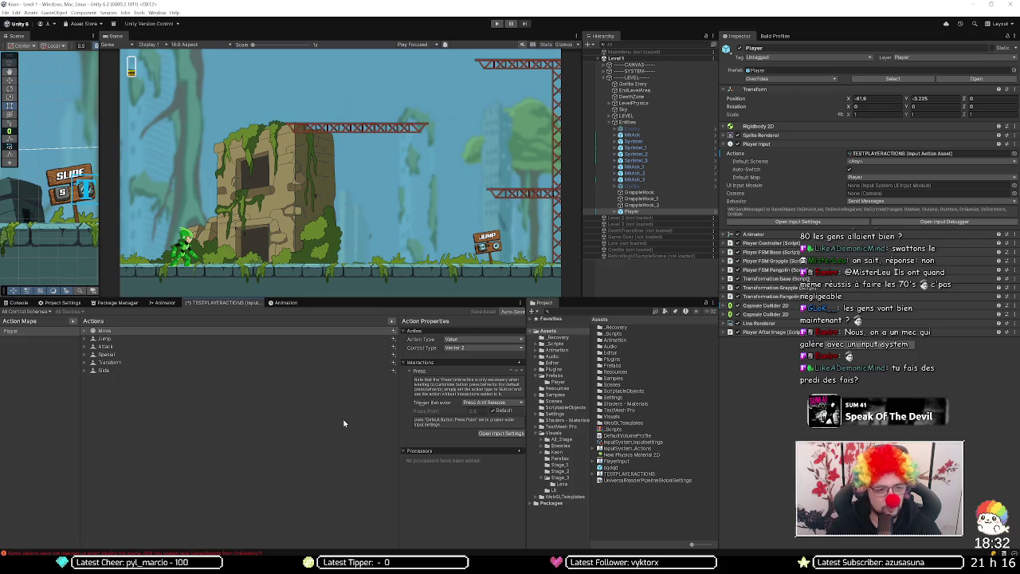
{"action": "left_click", "coordinate": [478, 311]}
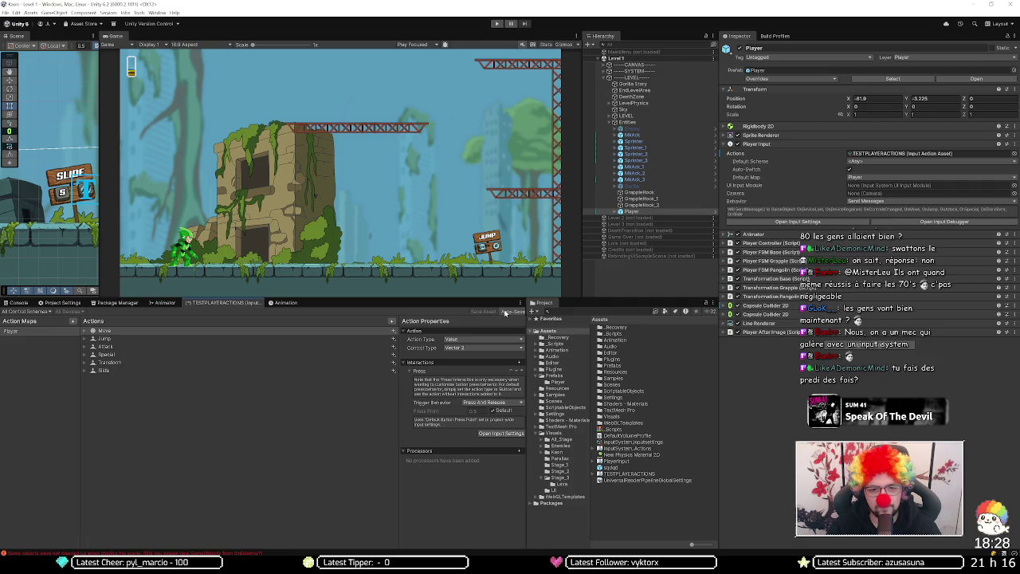
{"action": "left_click", "coordinate": [486, 313]}
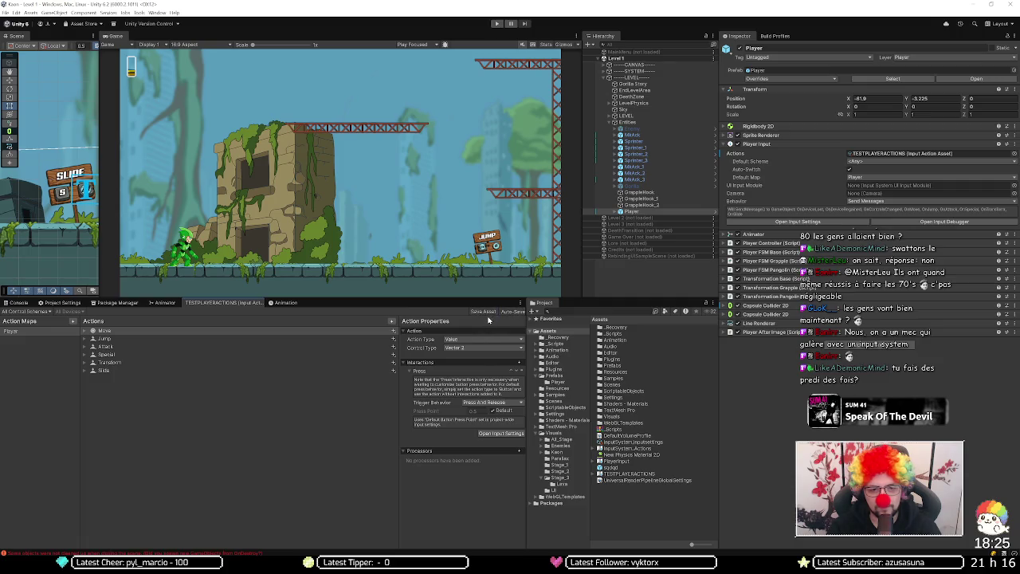
Step: Start Play mode and run the character right and left with the D and A keys
{"action": "left_click", "coordinate": [496, 25]}
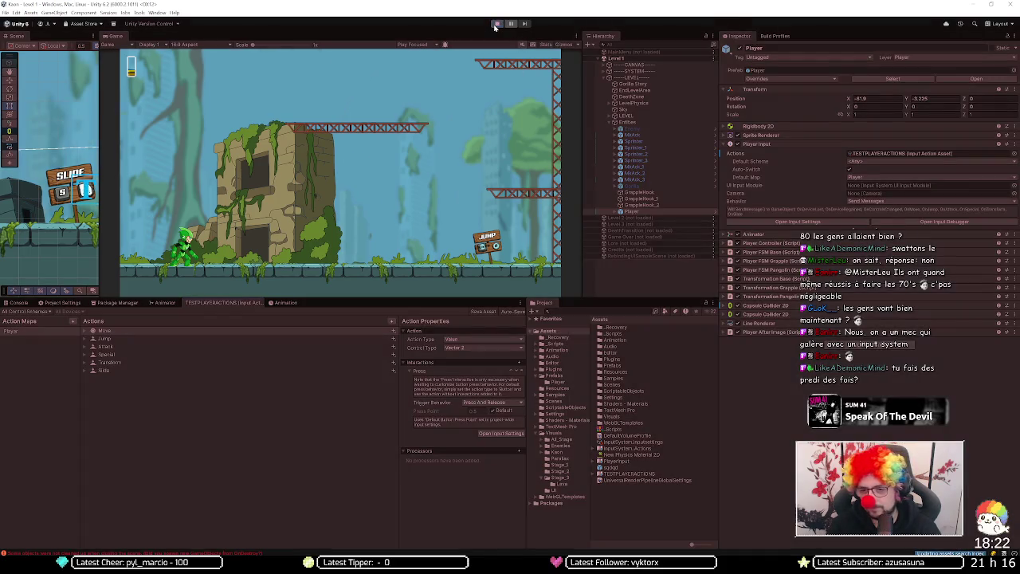
{"action": "key", "text": "d"}
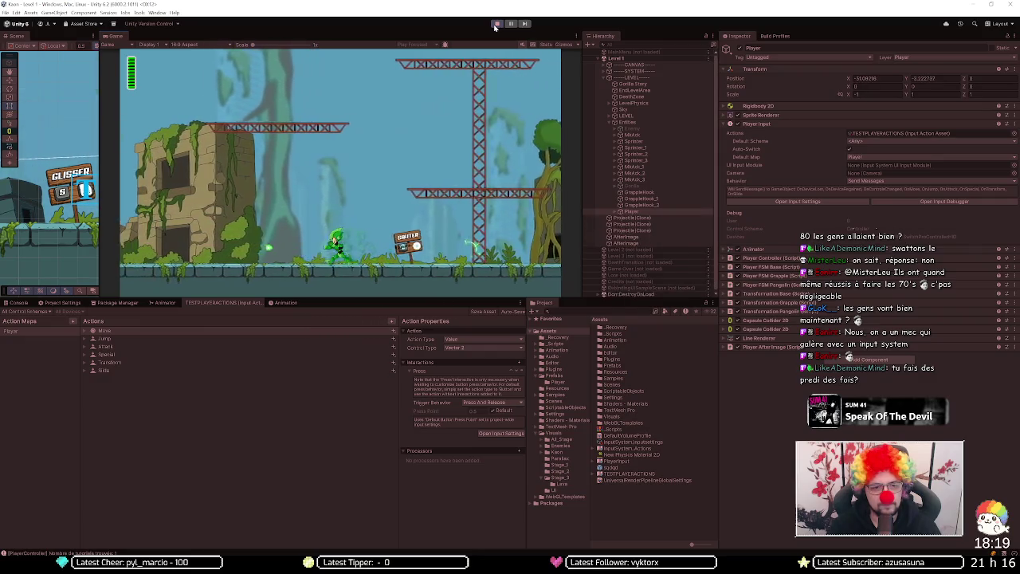
{"action": "key", "text": "a"}
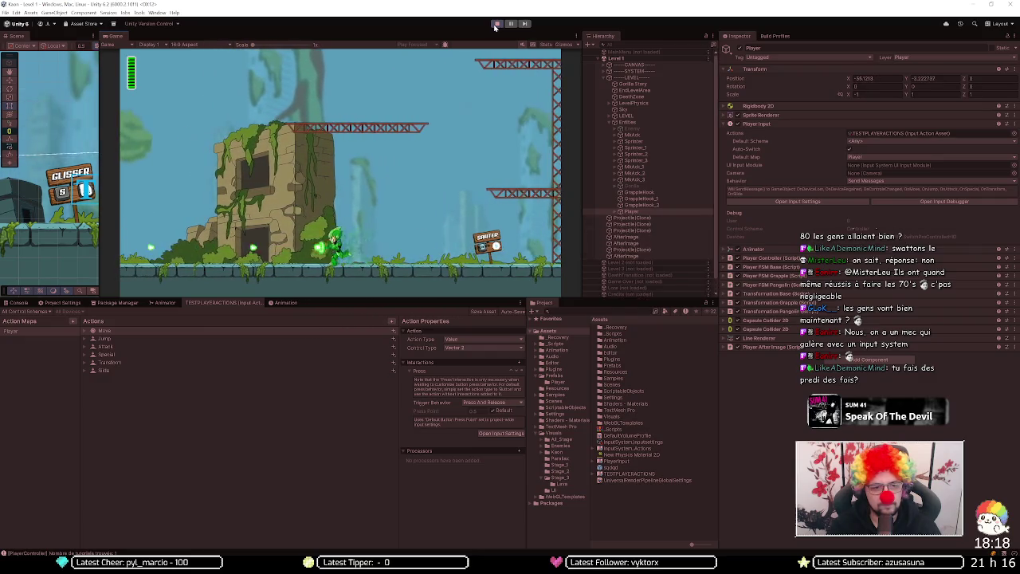
{"action": "key", "text": "d"}
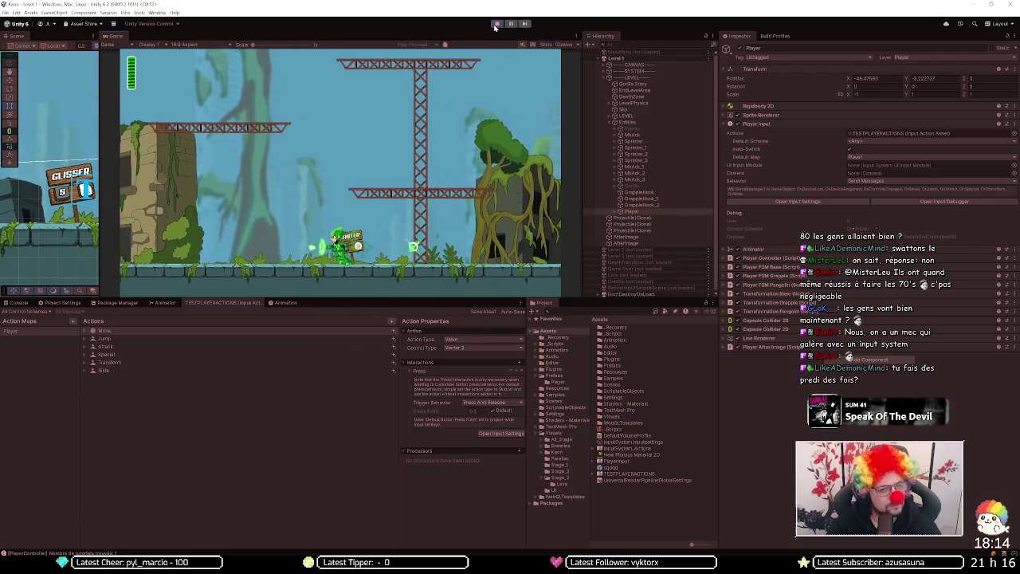
{"action": "key", "text": "a"}
{"action": "key", "text": "a"}
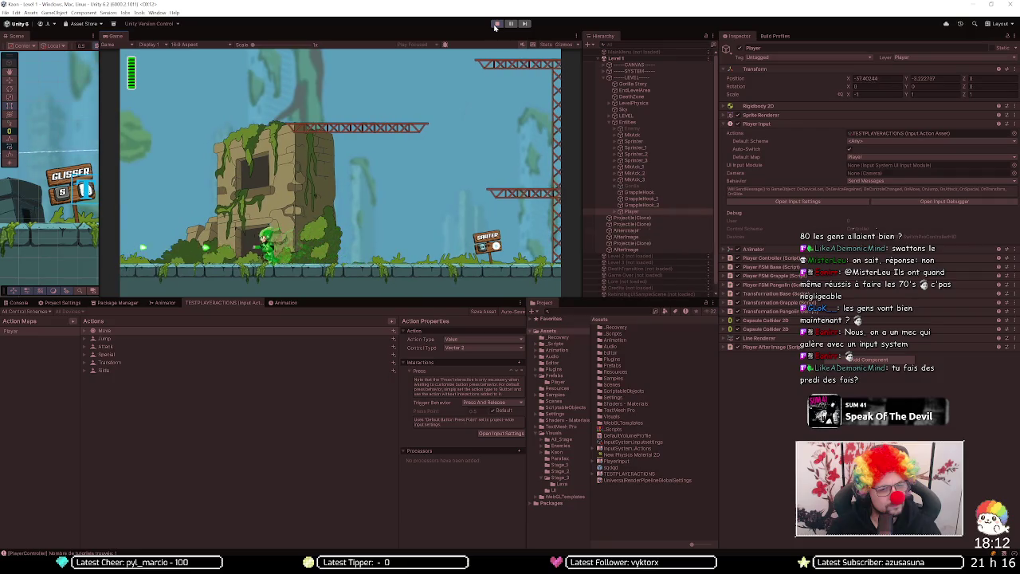
{"action": "key", "text": "d"}
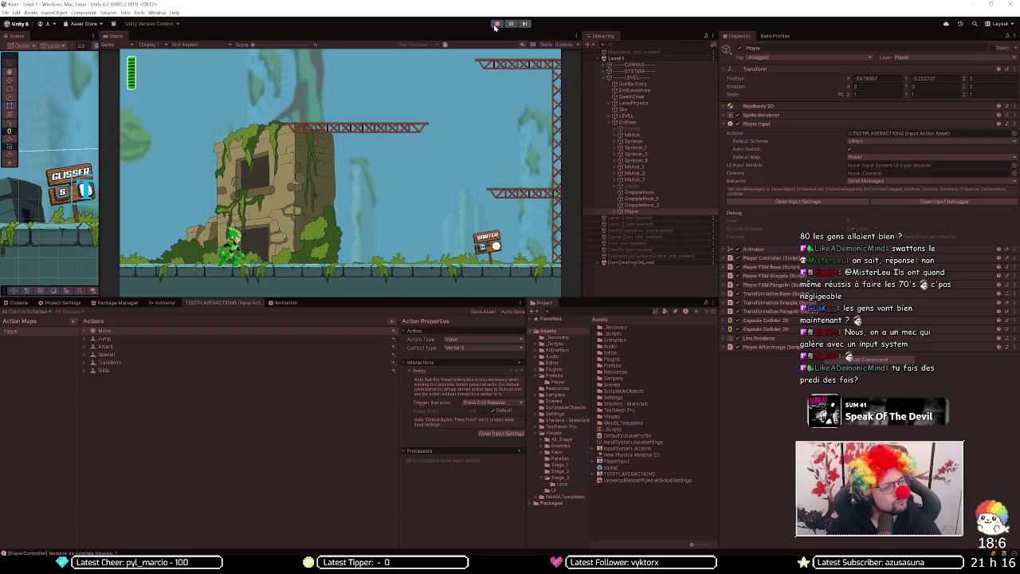
Step: Keep running the character back and forth across the level to test movement
{"action": "key", "text": "d"}
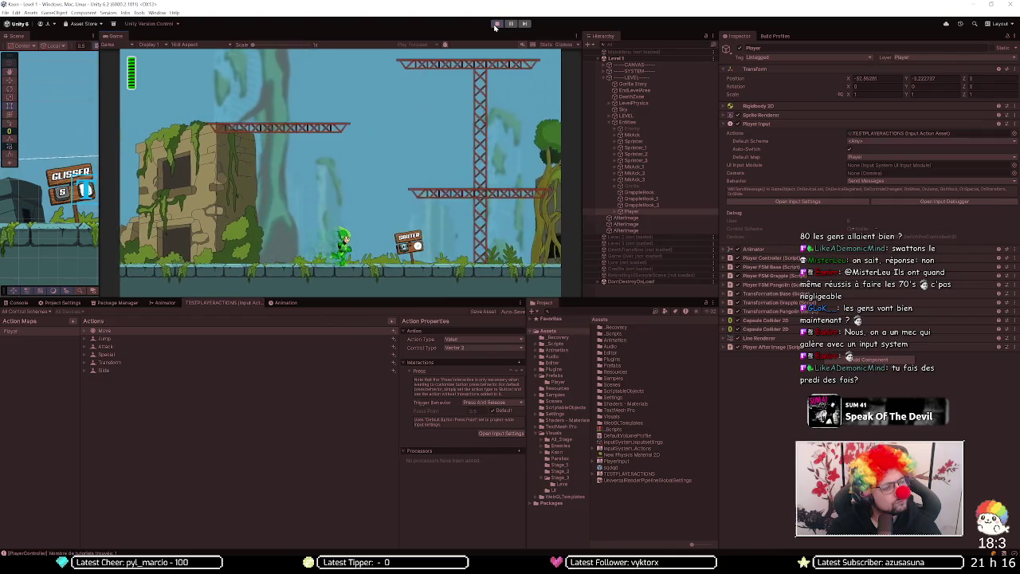
{"action": "key", "text": "a"}
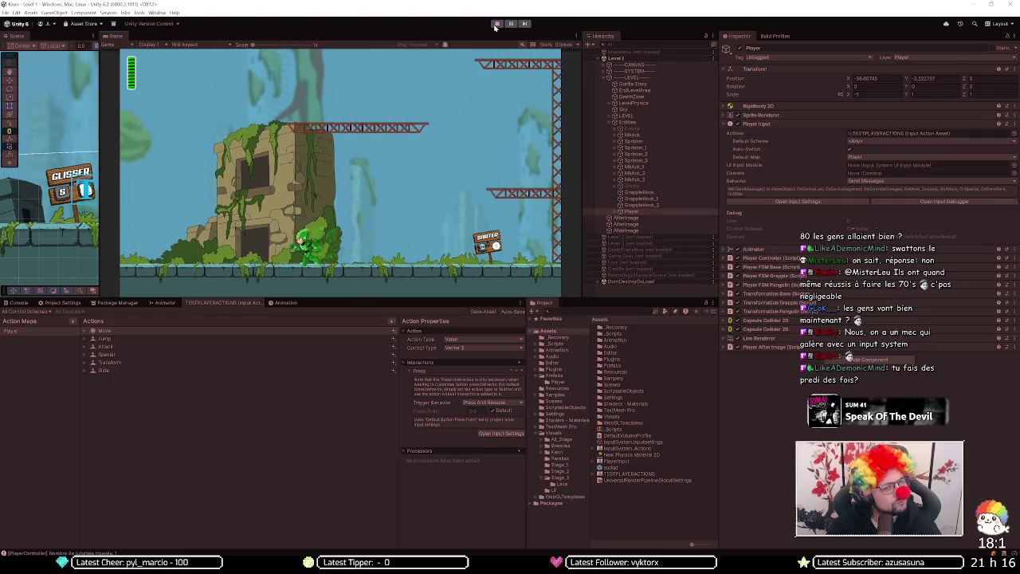
{"action": "key", "text": "a"}
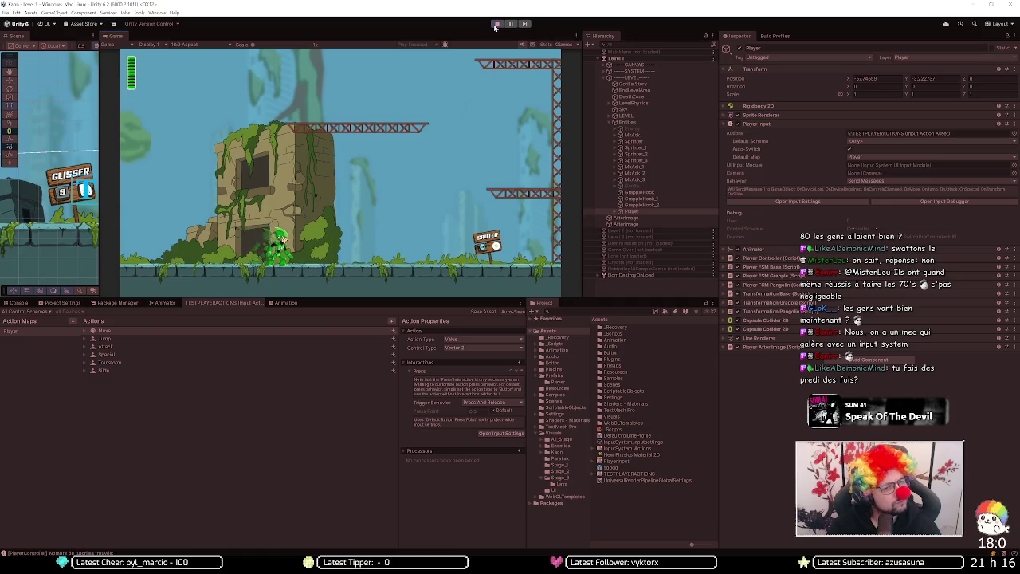
{"action": "key", "text": "d"}
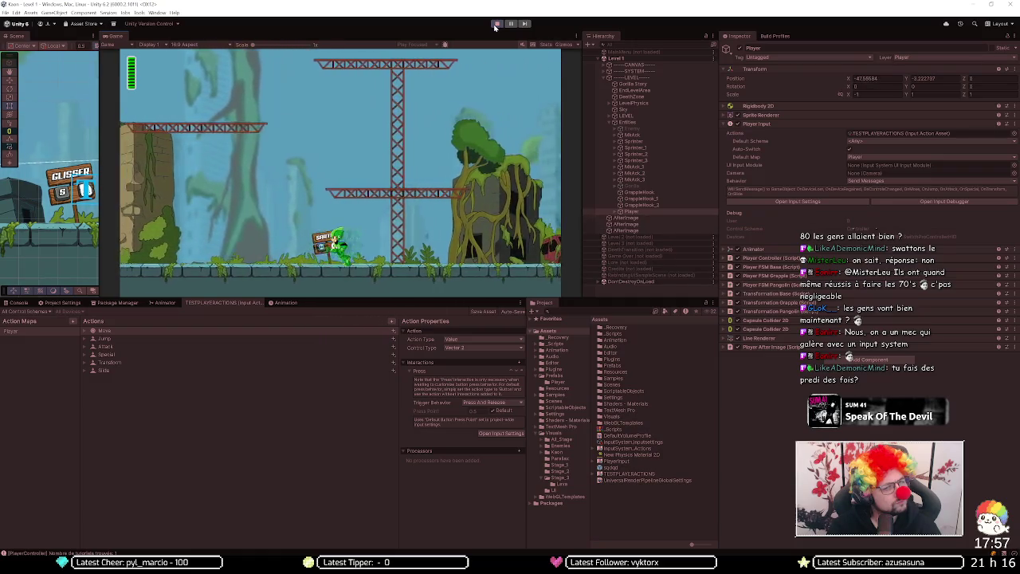
{"action": "key", "text": "a"}
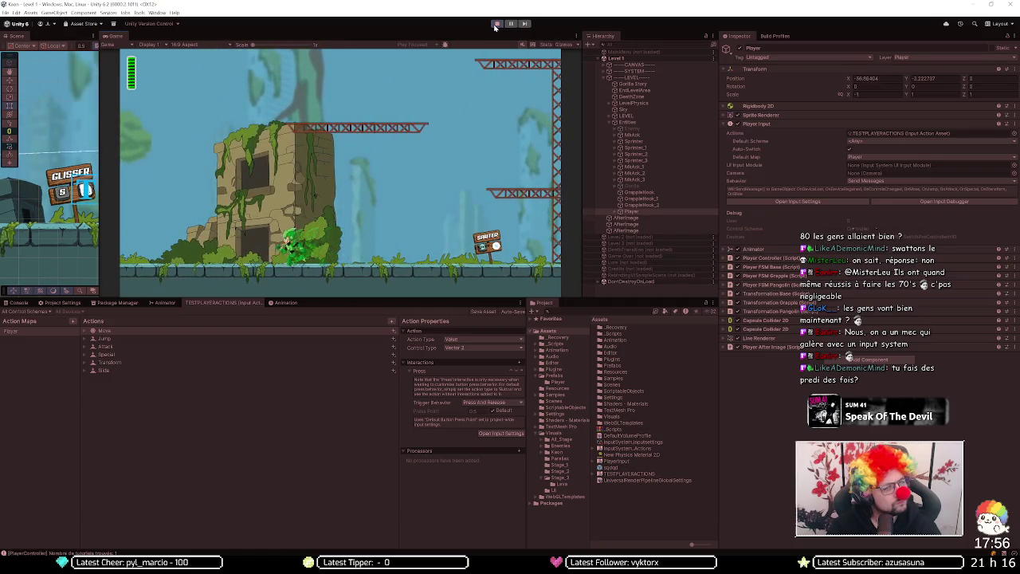
{"action": "key", "text": "d"}
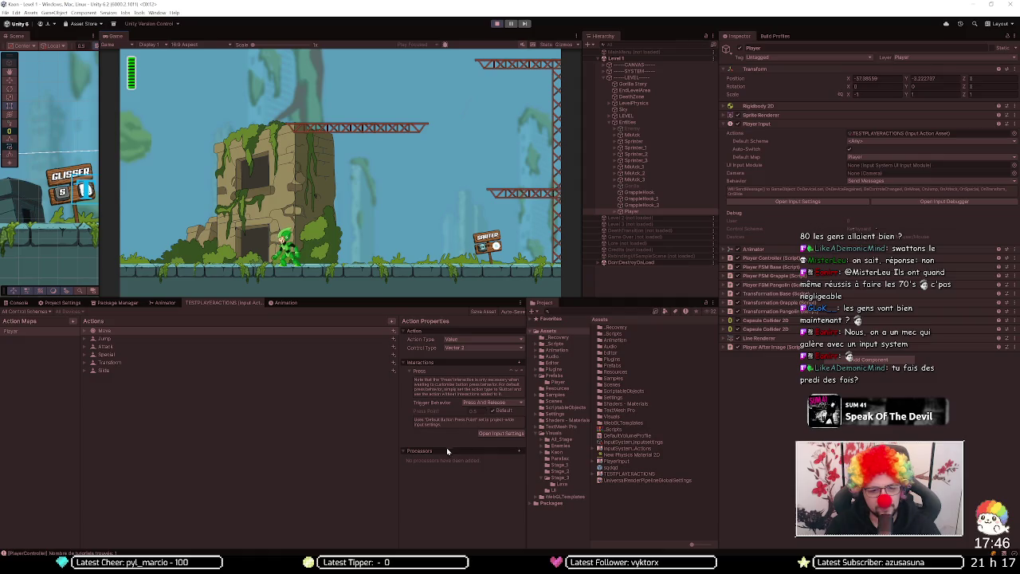
{"action": "key", "text": "a"}
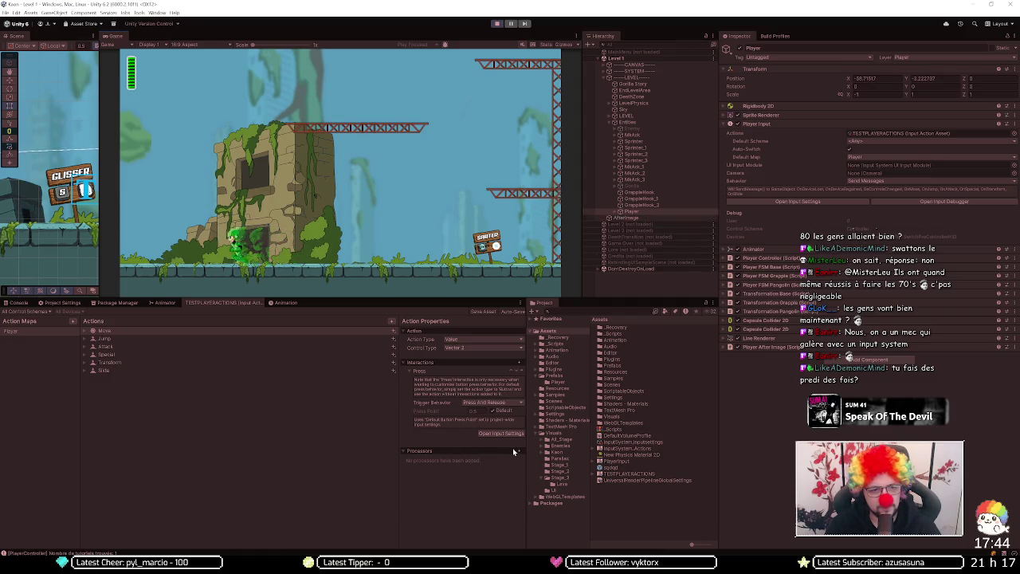
{"action": "key", "text": "d"}
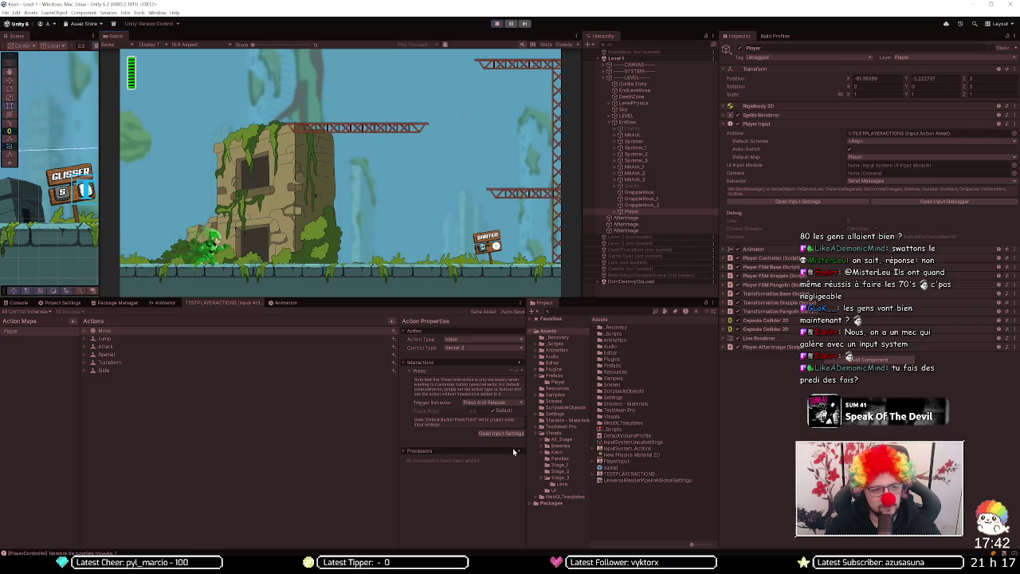
{"action": "key", "text": "d"}
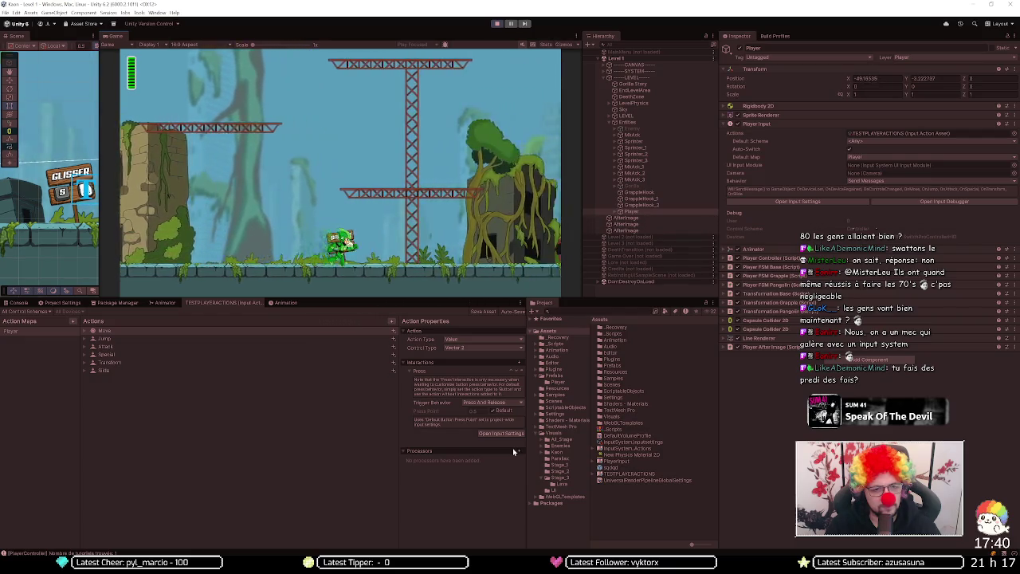
{"action": "key", "text": "a"}
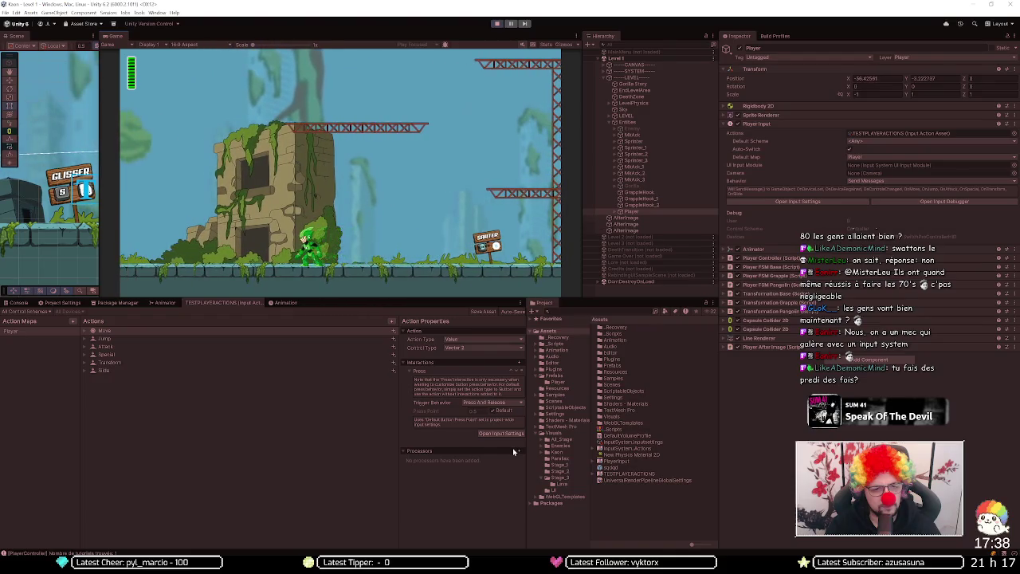
{"action": "key", "text": "a"}
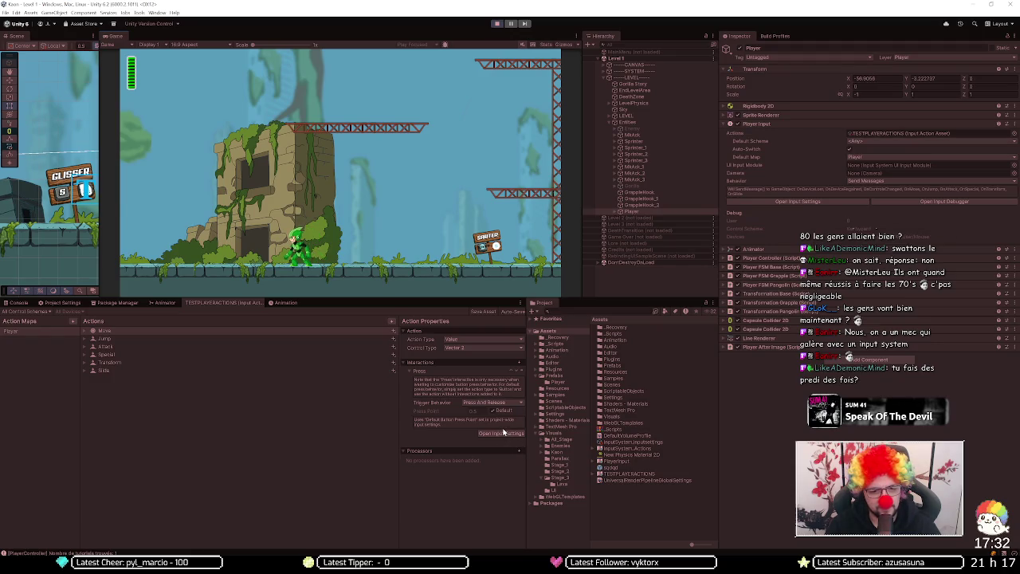
{"action": "left_click", "coordinate": [502, 433]}
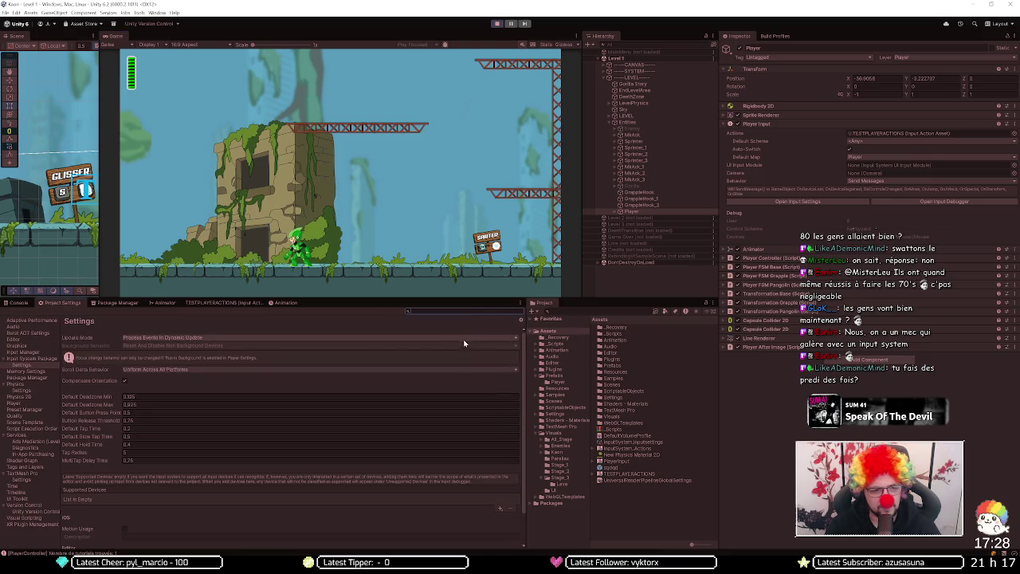
{"action": "left_click", "coordinate": [223, 302]}
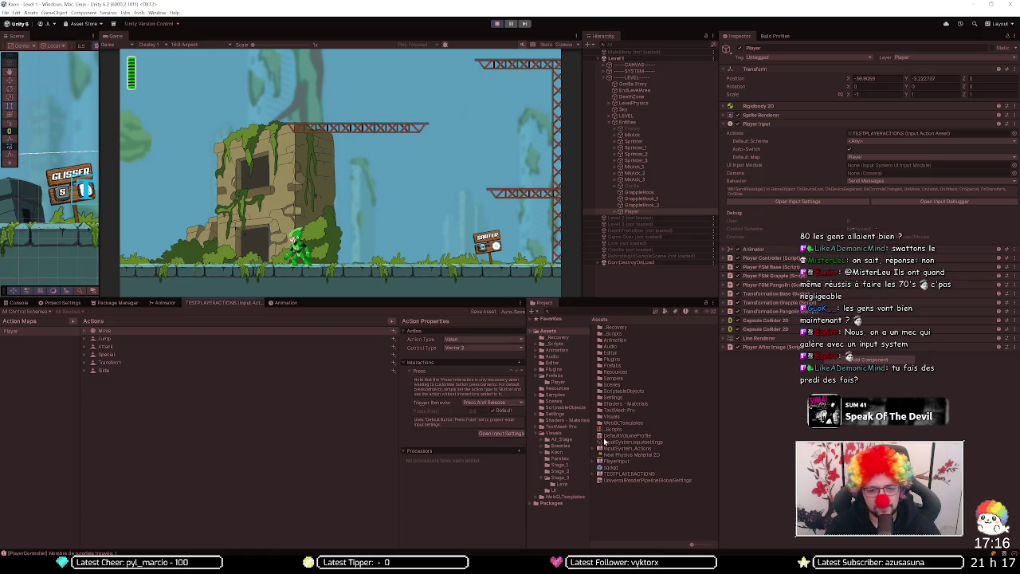
Step: Open the PlayerInput actions asset and show its Player map actions
{"action": "double_click", "coordinate": [629, 449]}
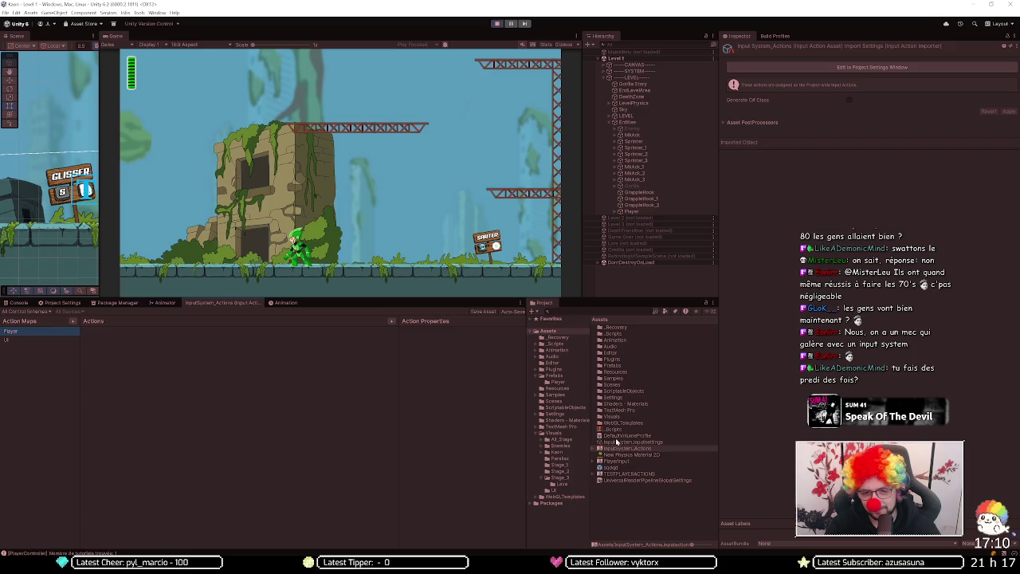
{"action": "double_click", "coordinate": [618, 461]}
{"action": "left_click", "coordinate": [11, 330]}
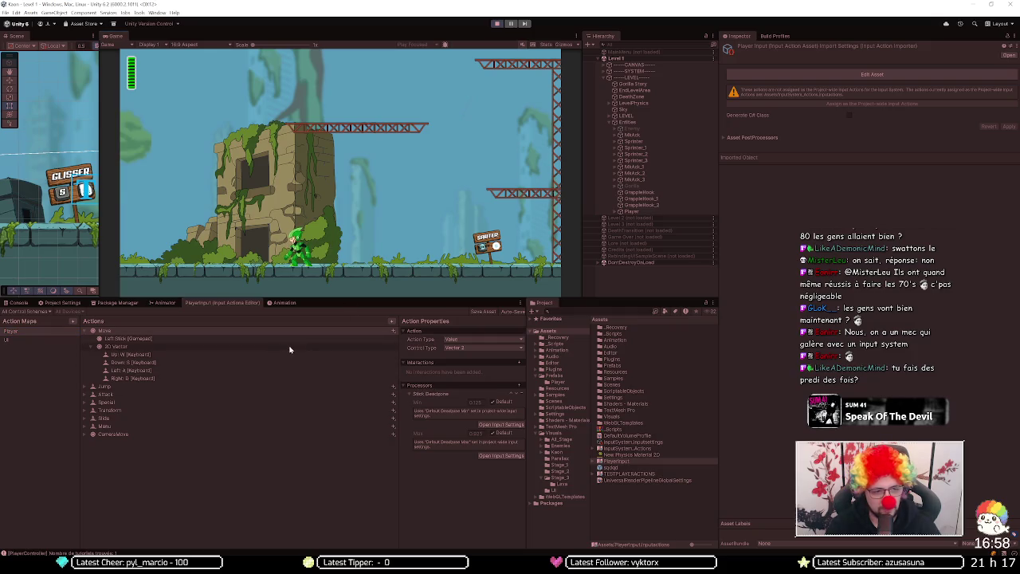
Step: Review the Jump, Slide and CameraMove actions, then open the TESTPLAYERACTIONS asset
{"action": "left_click", "coordinate": [128, 386]}
{"action": "key", "text": "Down"}
{"action": "key", "text": "Down"}
{"action": "key", "text": "Down"}
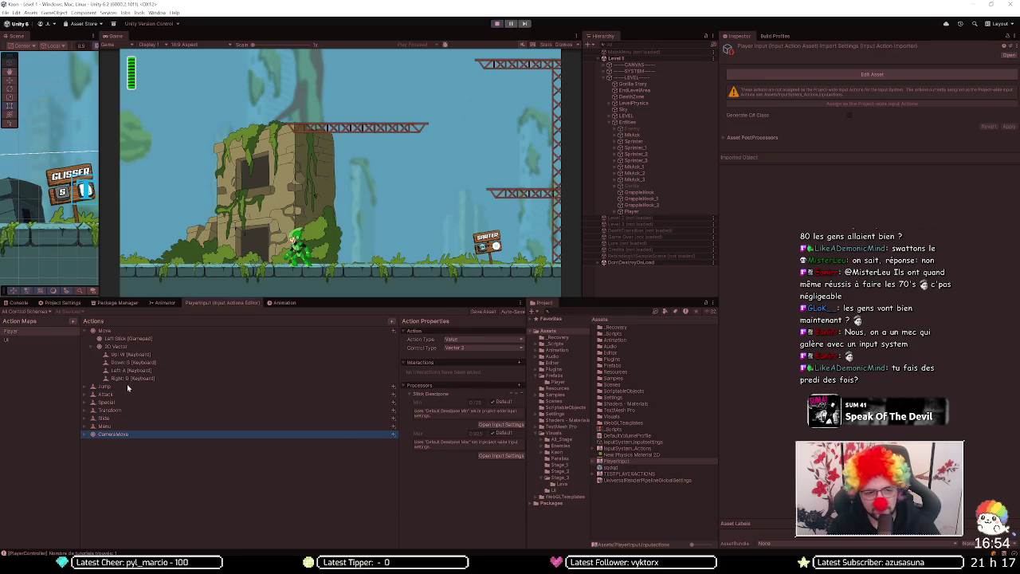
{"action": "key", "text": "Up"}
{"action": "key", "text": "Up"}
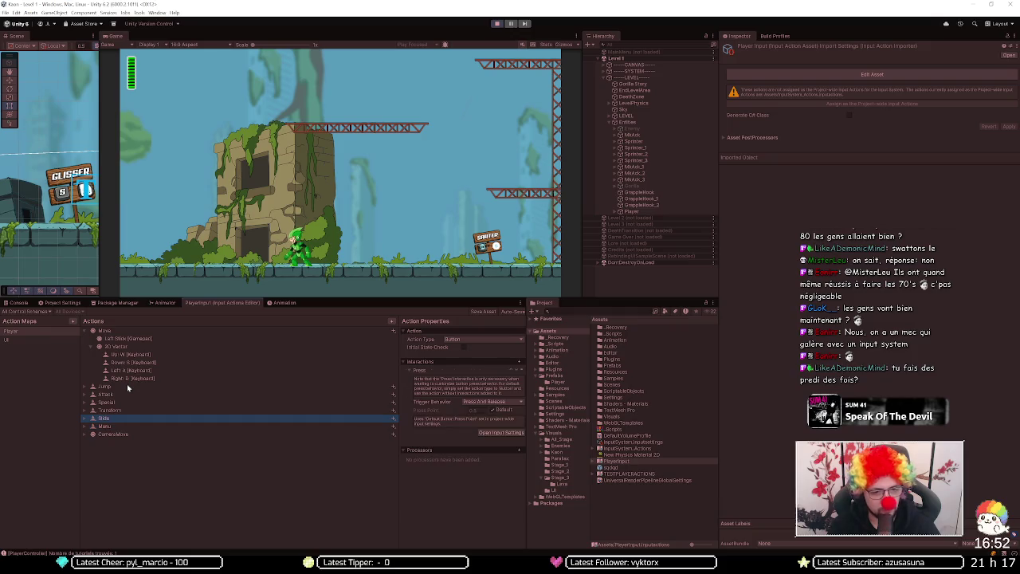
{"action": "key", "text": "Up"}
{"action": "key", "text": "Down"}
{"action": "key", "text": "Down"}
{"action": "key", "text": "Down"}
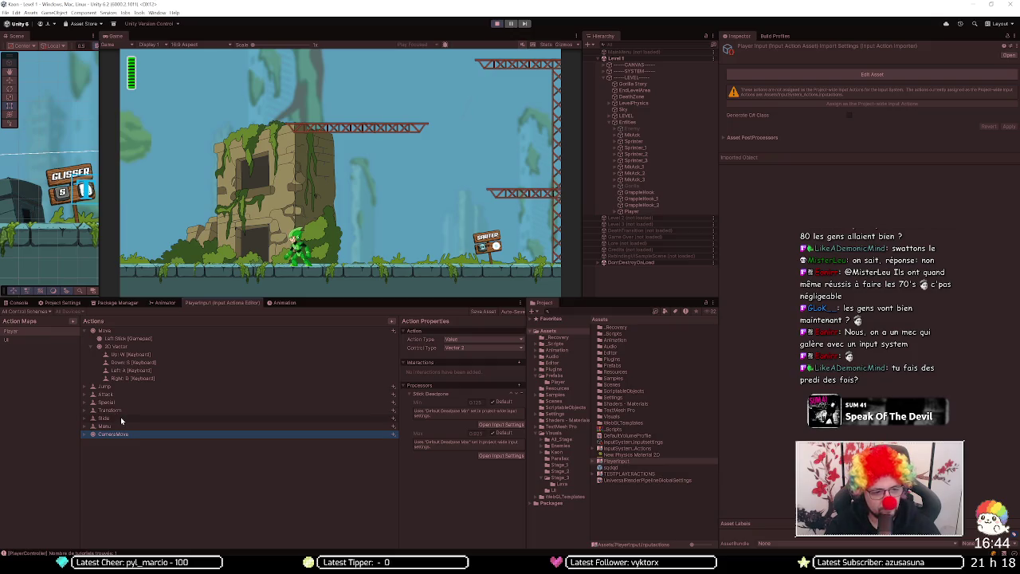
{"action": "double_click", "coordinate": [624, 474]}
Step: Paste CameraMove into the Player map and remove Move's Press interaction
{"action": "left_click", "coordinate": [23, 331]}
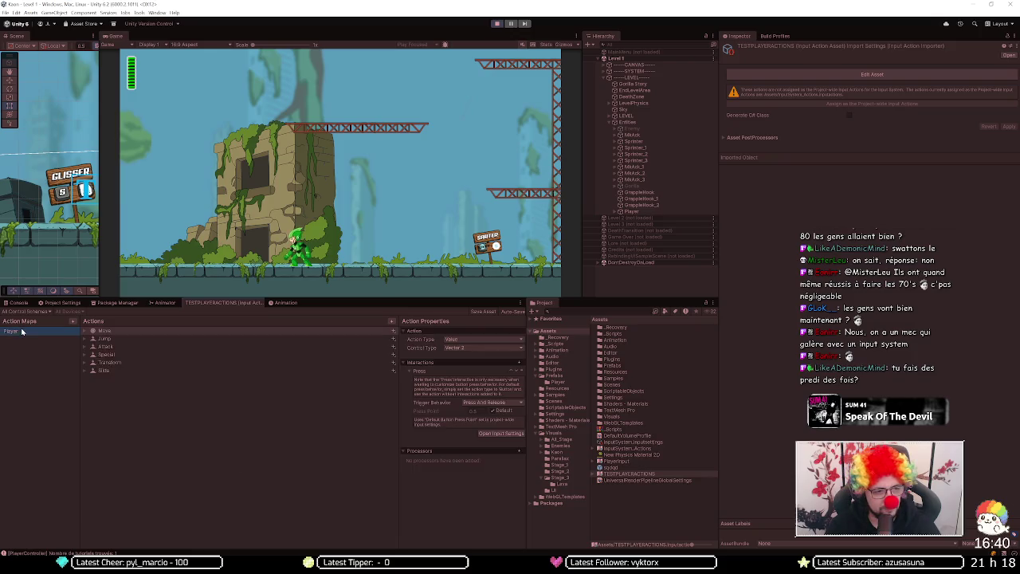
{"action": "key", "text": "ctrl+v"}
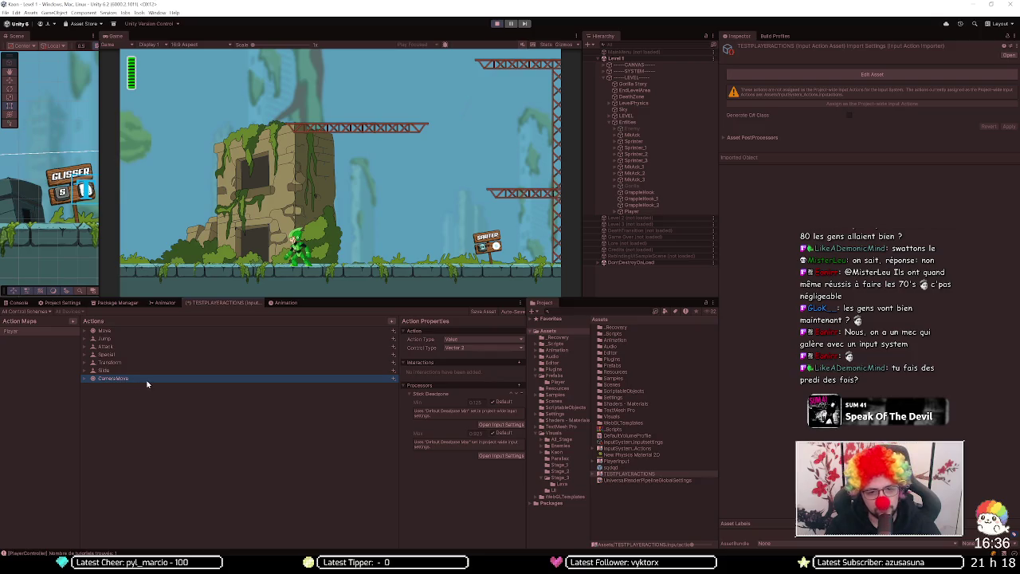
{"action": "left_click", "coordinate": [162, 332]}
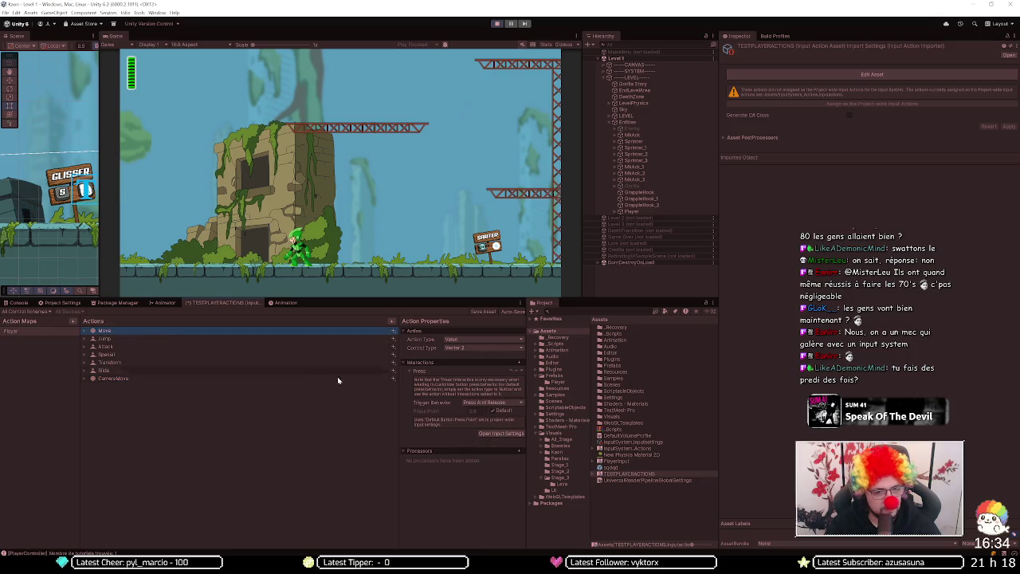
{"action": "left_click", "coordinate": [519, 370]}
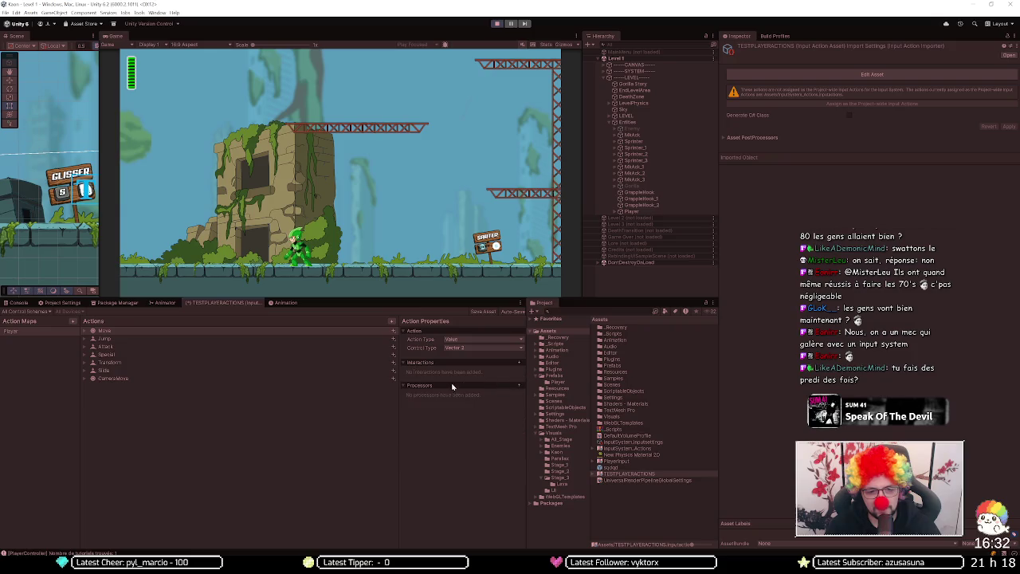
Step: Give Move a Stick Deadzone processor, save TESTPLAYERACTIONS, and enter Play mode
{"action": "left_click", "coordinate": [520, 385]}
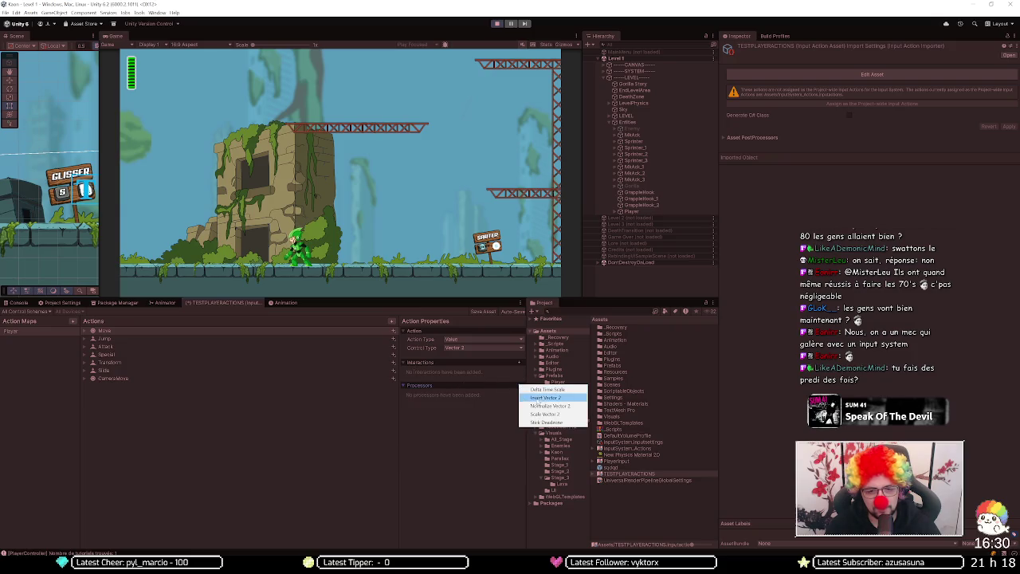
{"action": "left_click", "coordinate": [546, 422]}
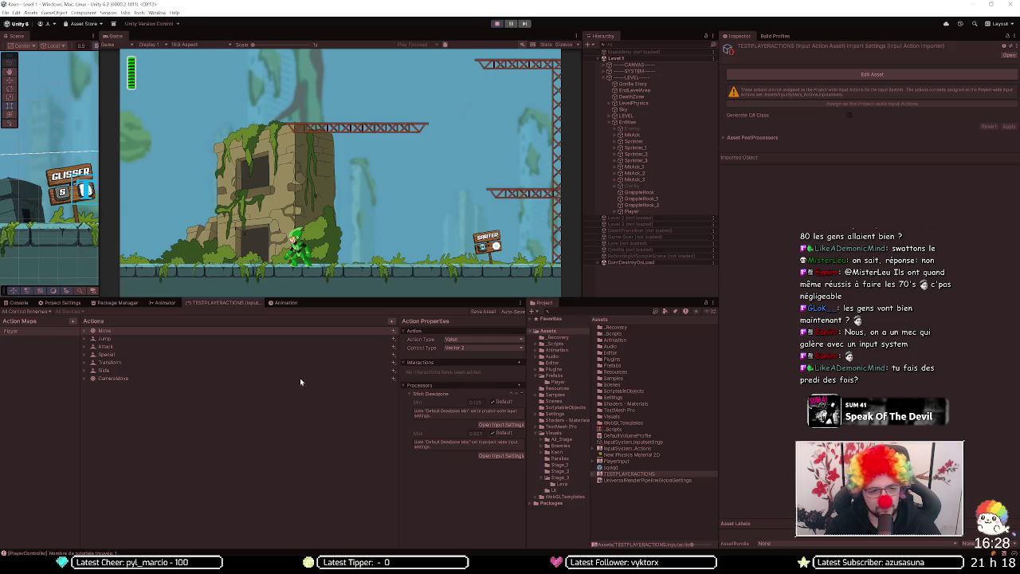
{"action": "left_click", "coordinate": [483, 312]}
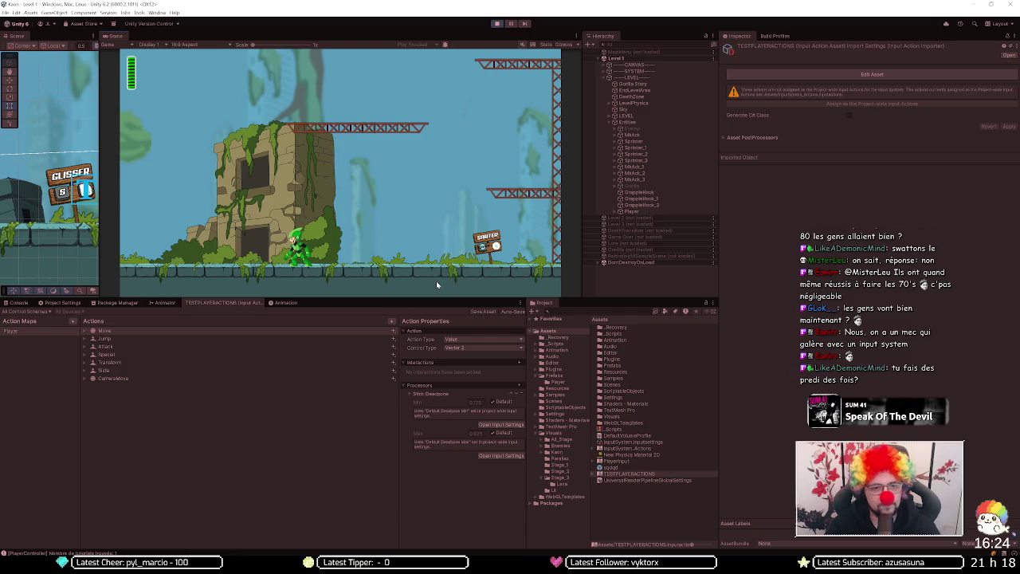
{"action": "left_click", "coordinate": [496, 23]}
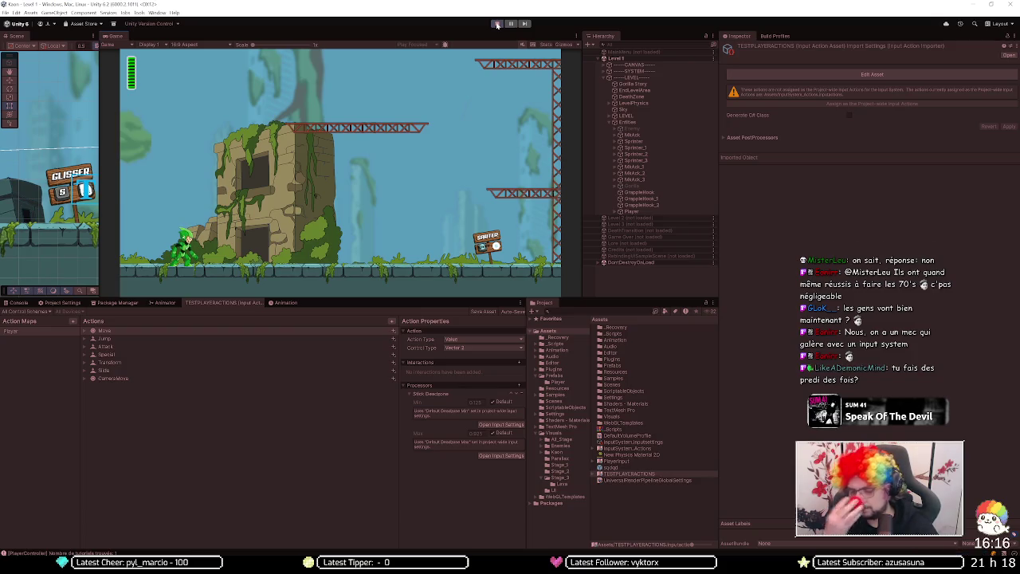
Step: Run left and right with the arrow keys and jump with Space
{"action": "key", "text": "Right"}
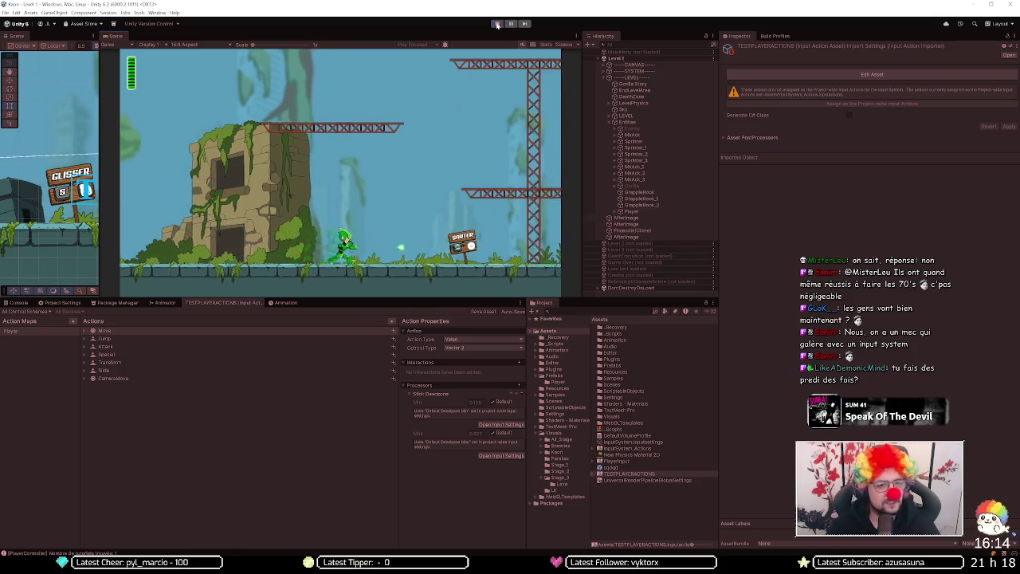
{"action": "key", "text": "space"}
{"action": "key", "text": "Left"}
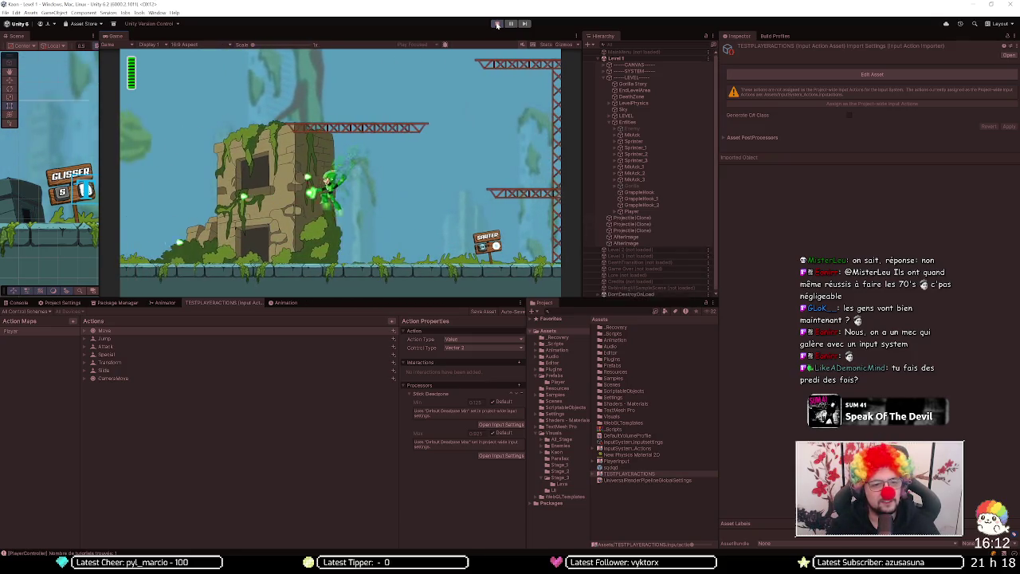
{"action": "key", "text": "Right"}
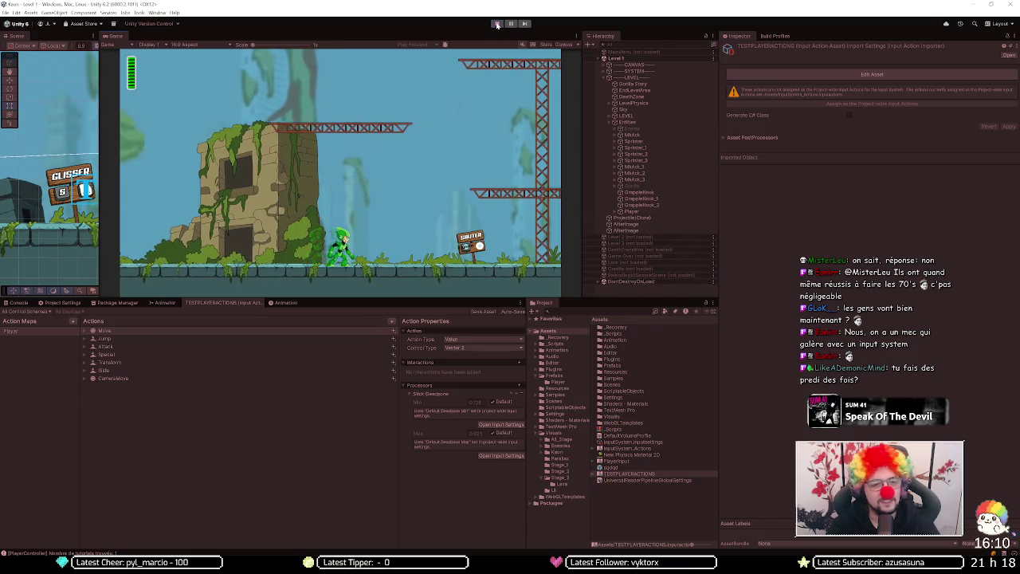
{"action": "key", "text": "Right"}
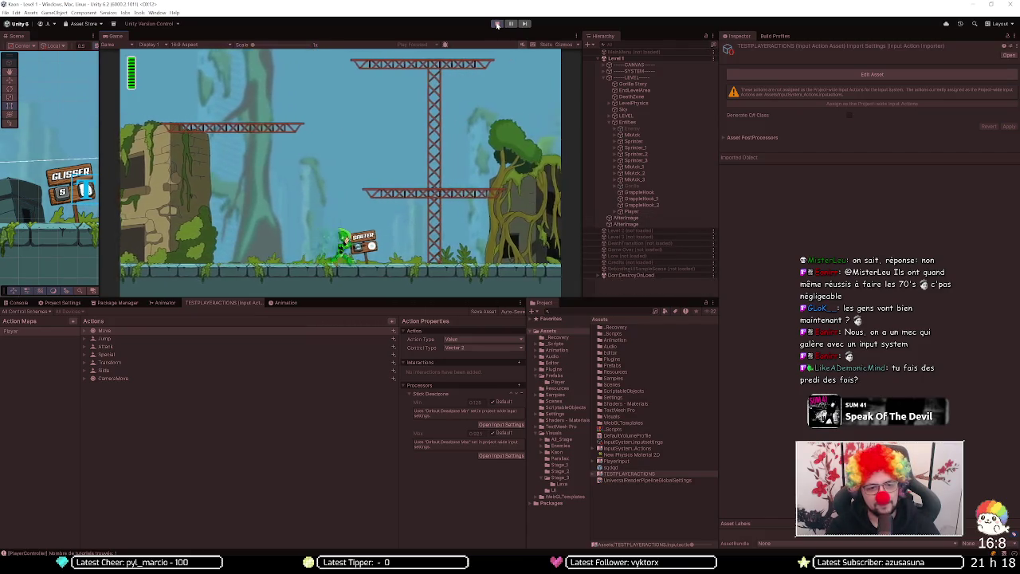
{"action": "key", "text": "Left"}
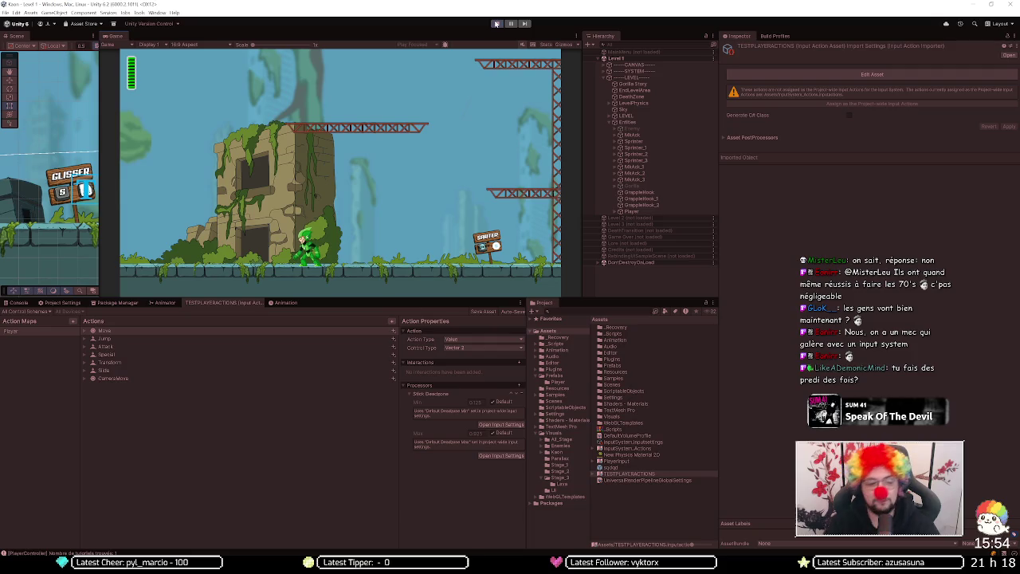
Step: Dash forward and jump between the higher platforms using D, A and Space
{"action": "key", "text": "d"}
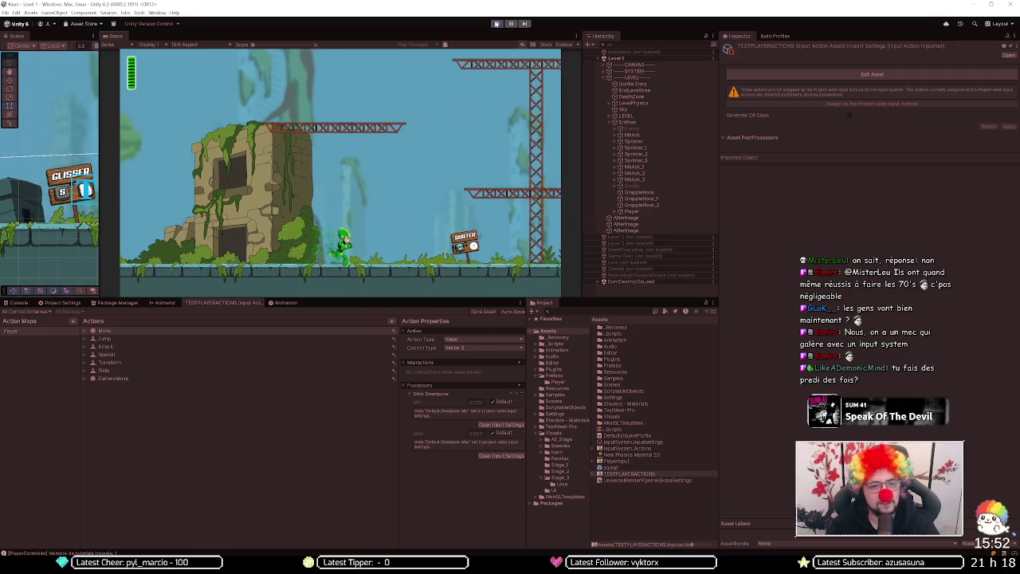
{"action": "key", "text": "space"}
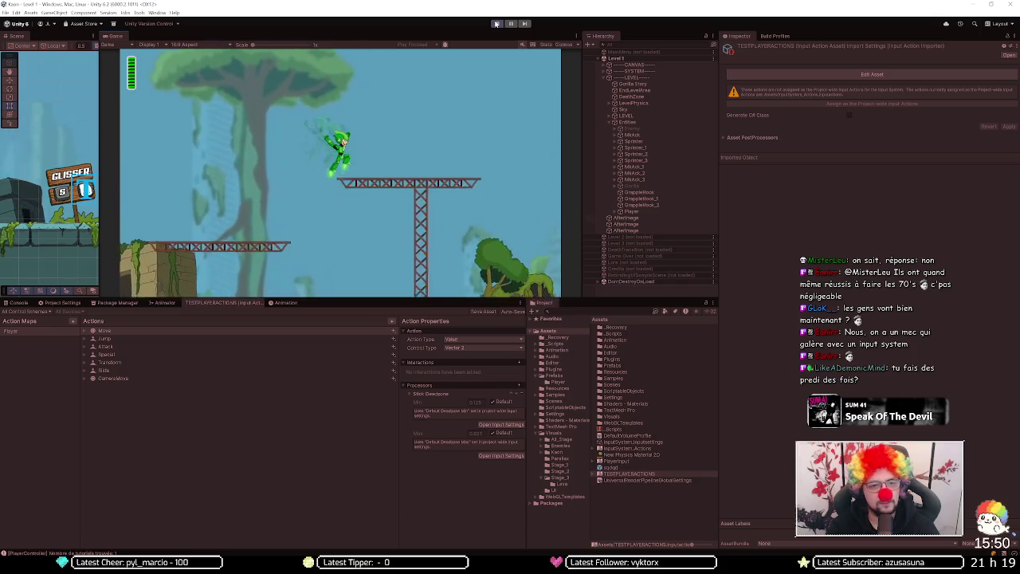
{"action": "key", "text": "space"}
{"action": "key", "text": "space"}
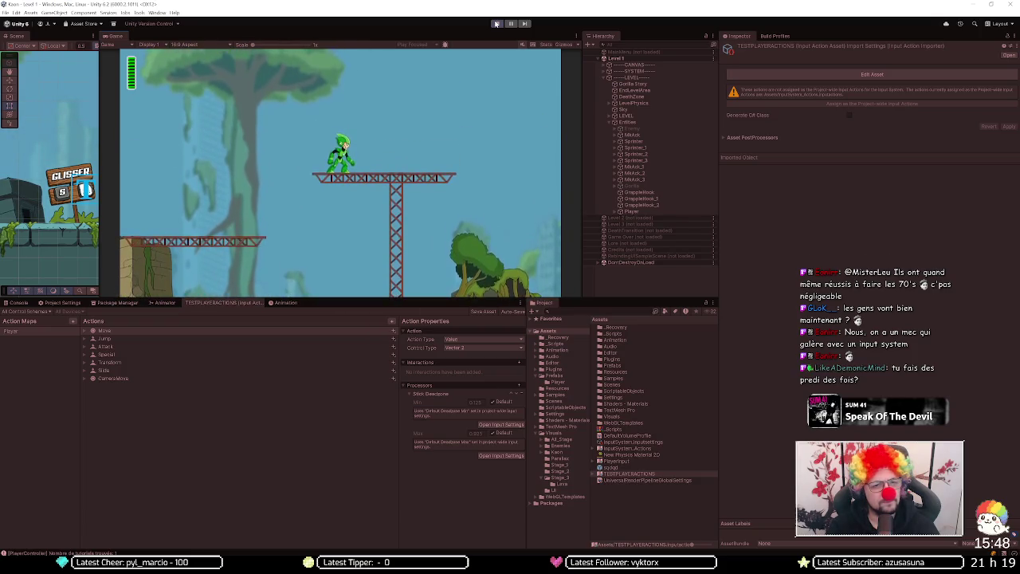
{"action": "key", "text": "a"}
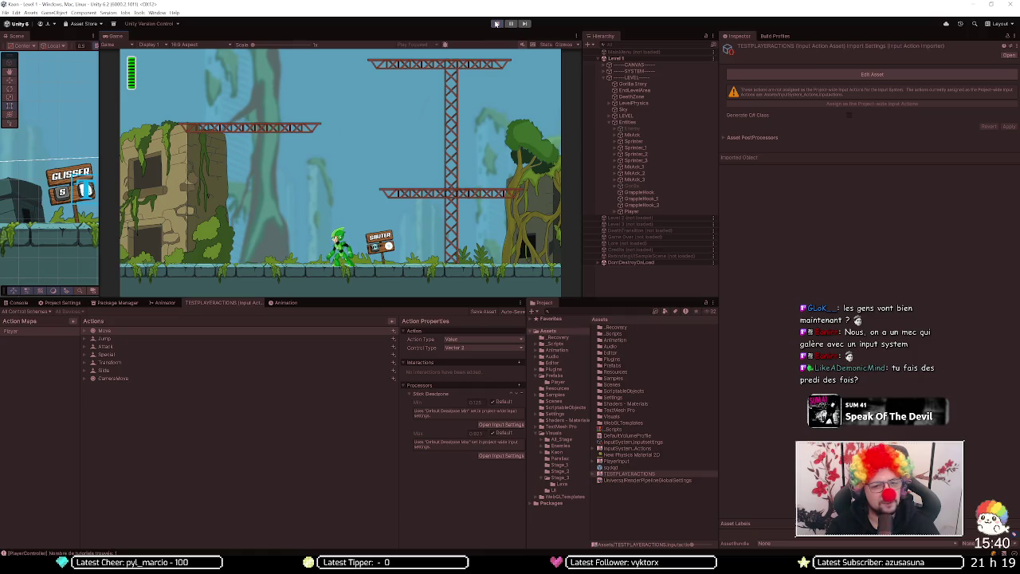
{"action": "key", "text": "space"}
{"action": "key", "text": "d"}
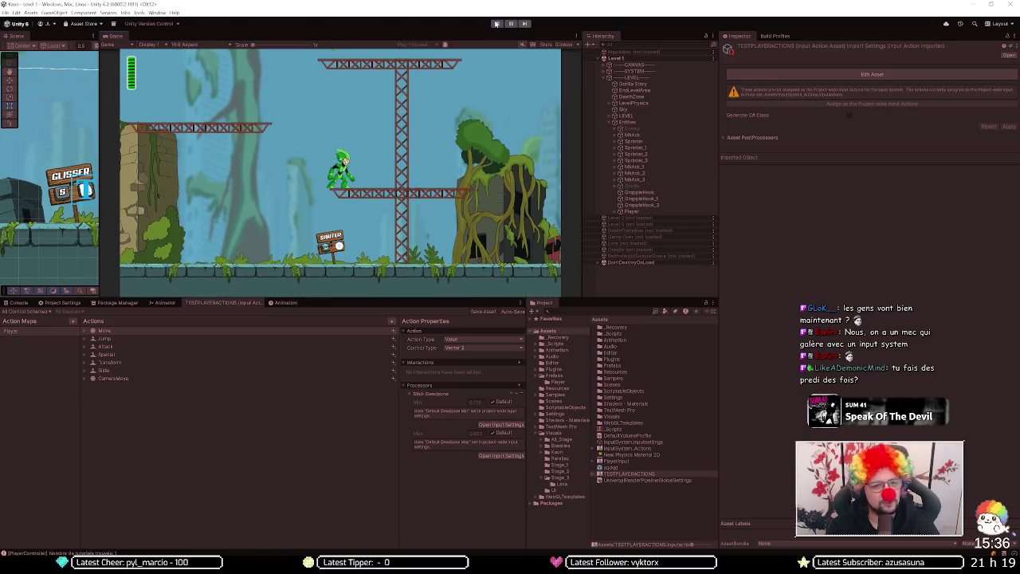
{"action": "key", "text": "space"}
{"action": "key", "text": "a"}
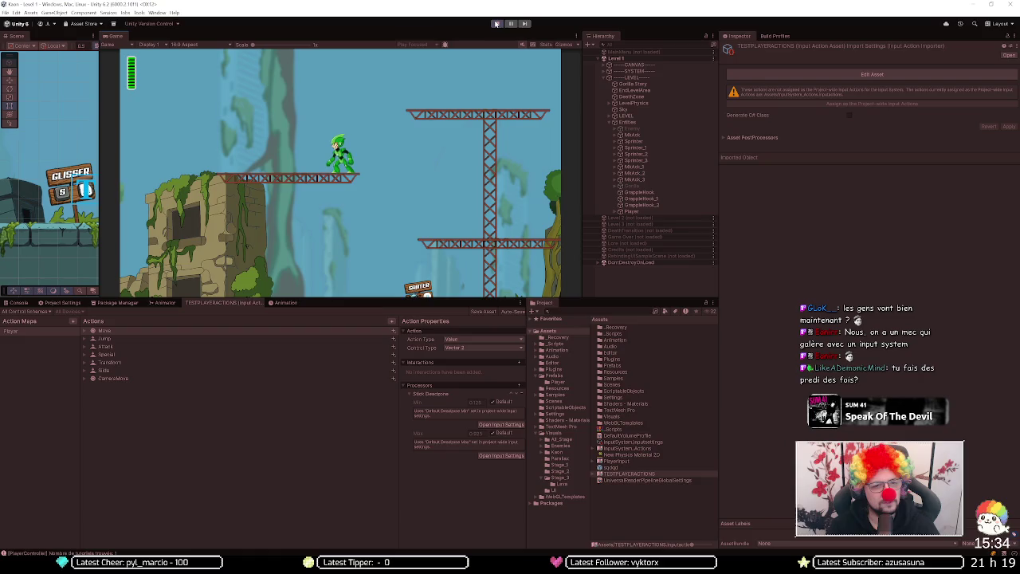
Step: Jump off the platform, slide right with Shift, then stop the game with Ctrl+P
{"action": "key", "text": "space"}
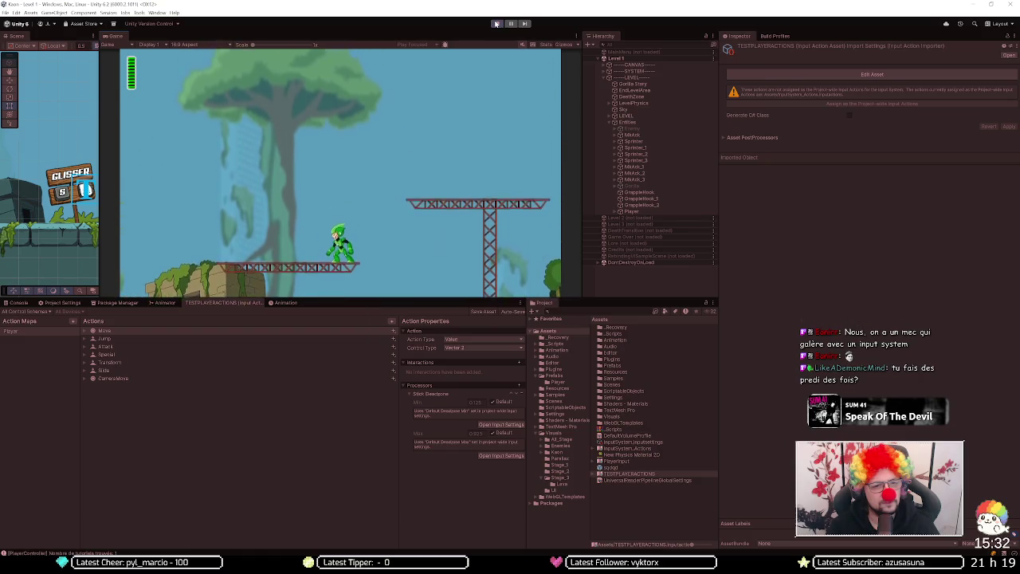
{"action": "key", "text": "d"}
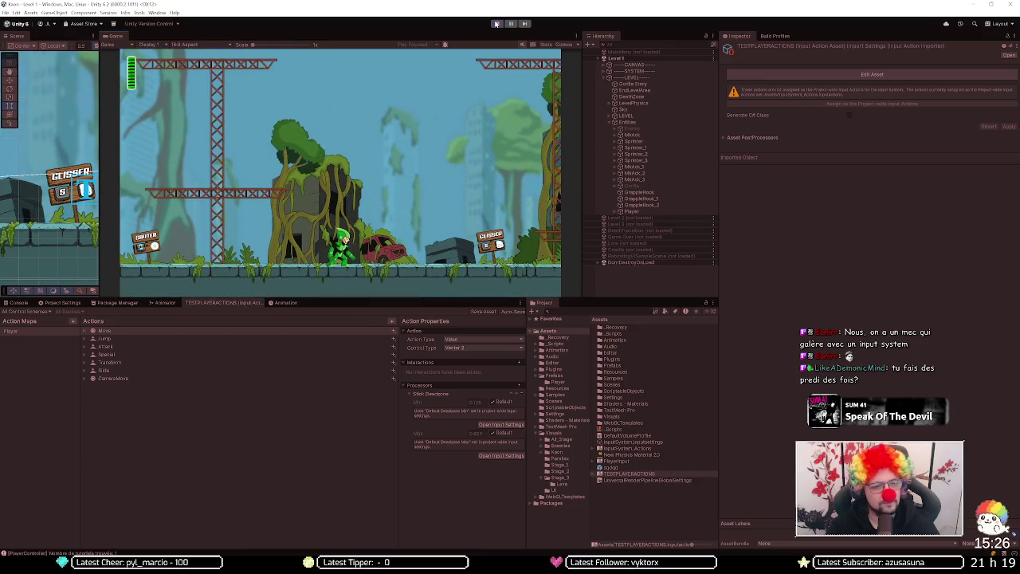
{"action": "key", "text": "shift"}
{"action": "key", "text": "d"}
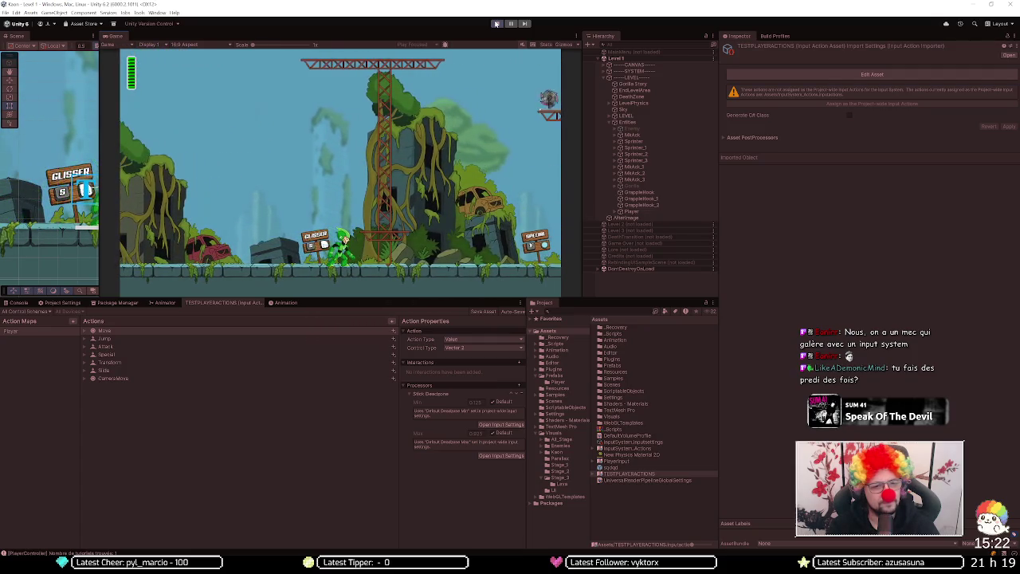
{"action": "key", "text": "d"}
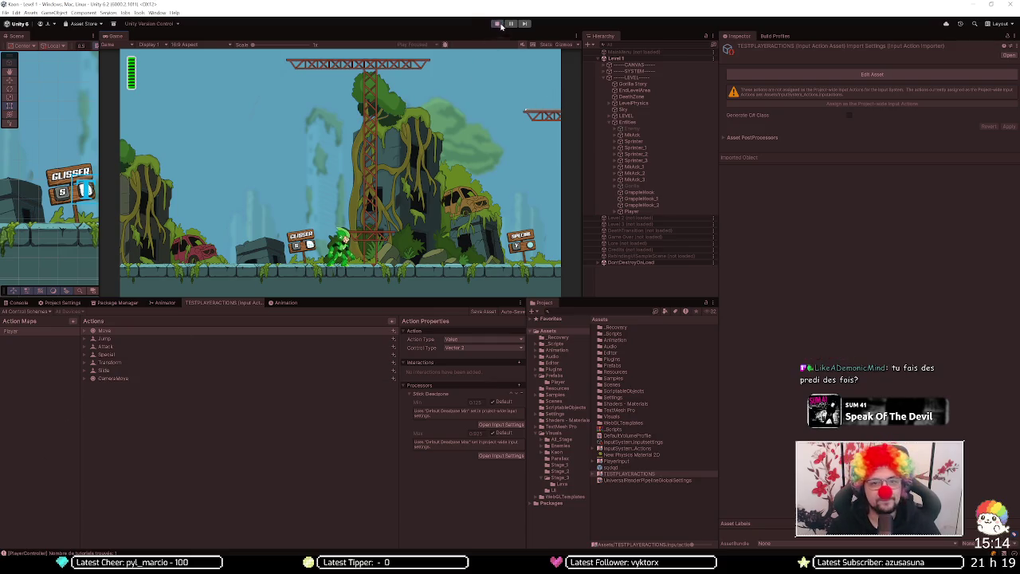
{"action": "key", "text": "ctrl+p"}
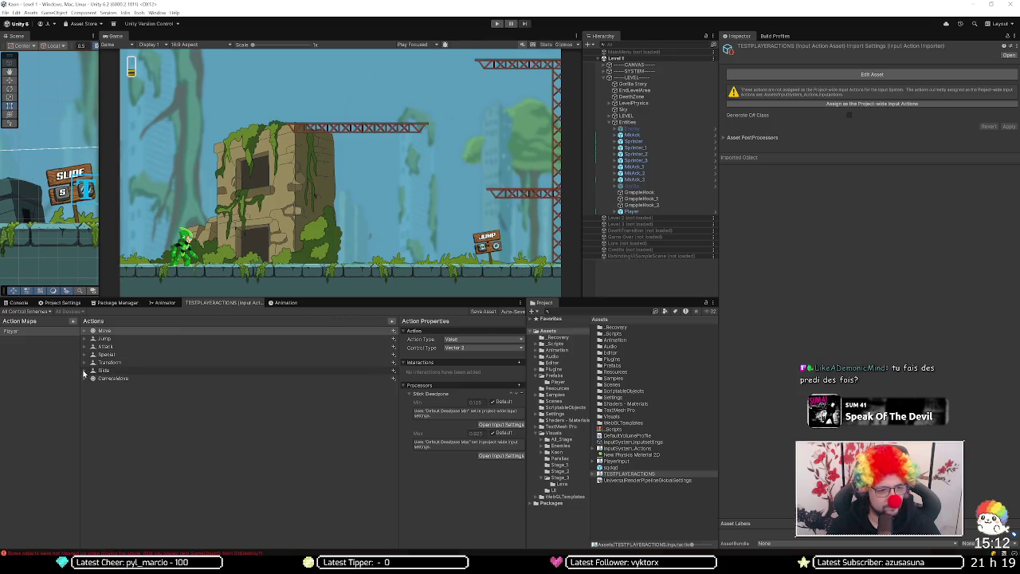
Step: Bind Slide's empty binding to Right Trigger [Gamepad]
{"action": "left_click", "coordinate": [86, 371]}
{"action": "left_click", "coordinate": [119, 378]}
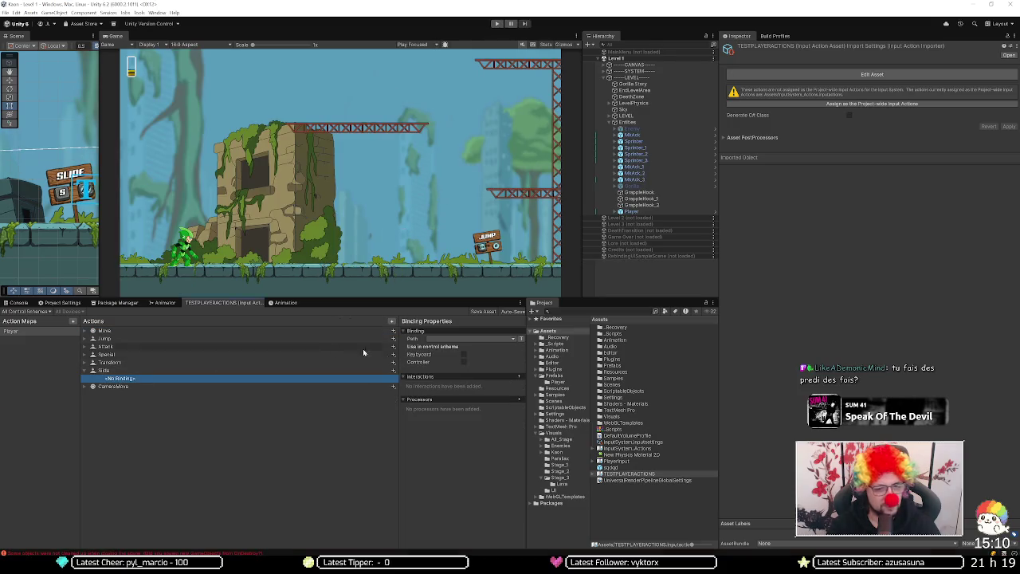
{"action": "left_click", "coordinate": [460, 341]}
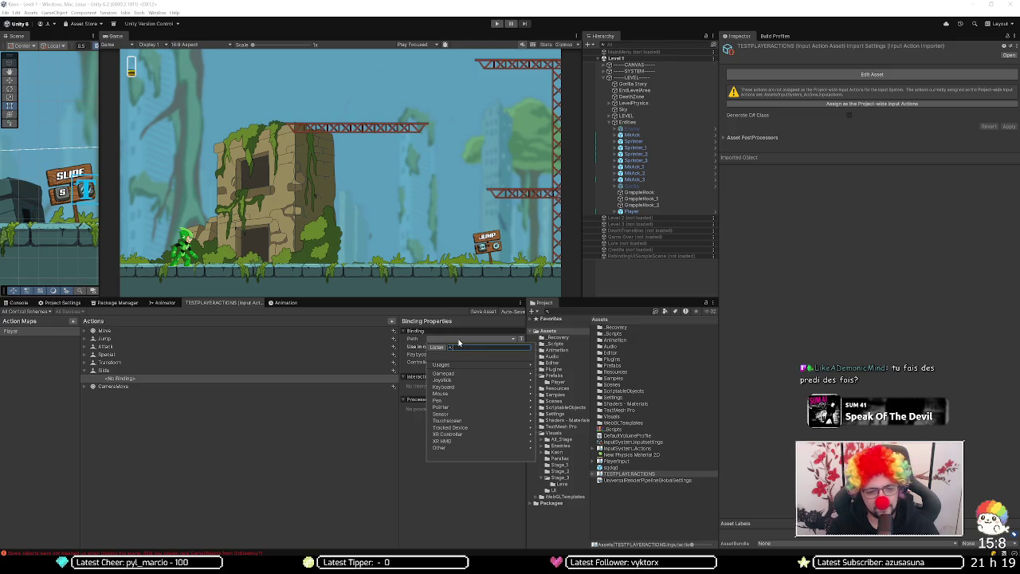
{"action": "left_click", "coordinate": [443, 348]}
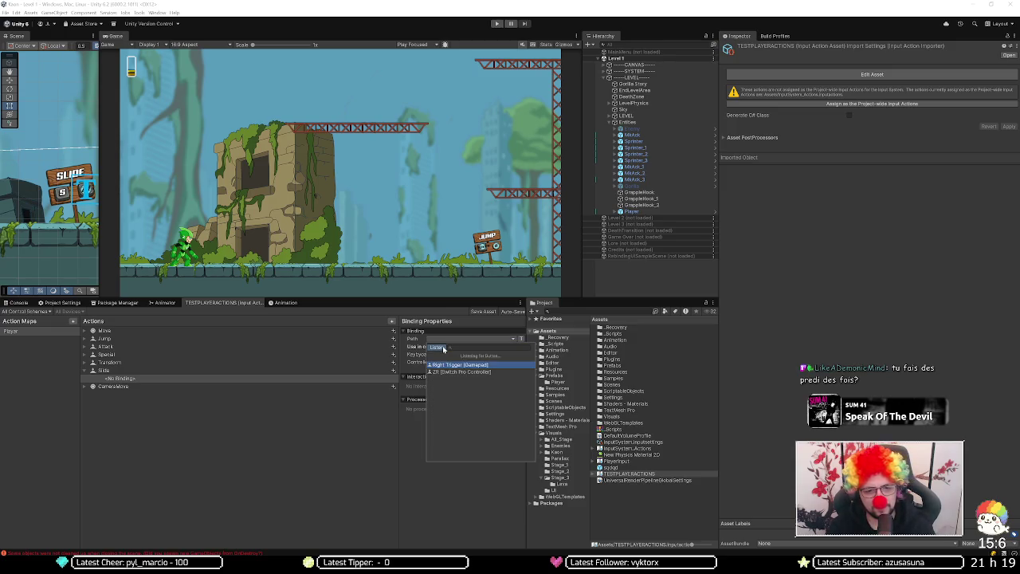
{"action": "left_click", "coordinate": [456, 365]}
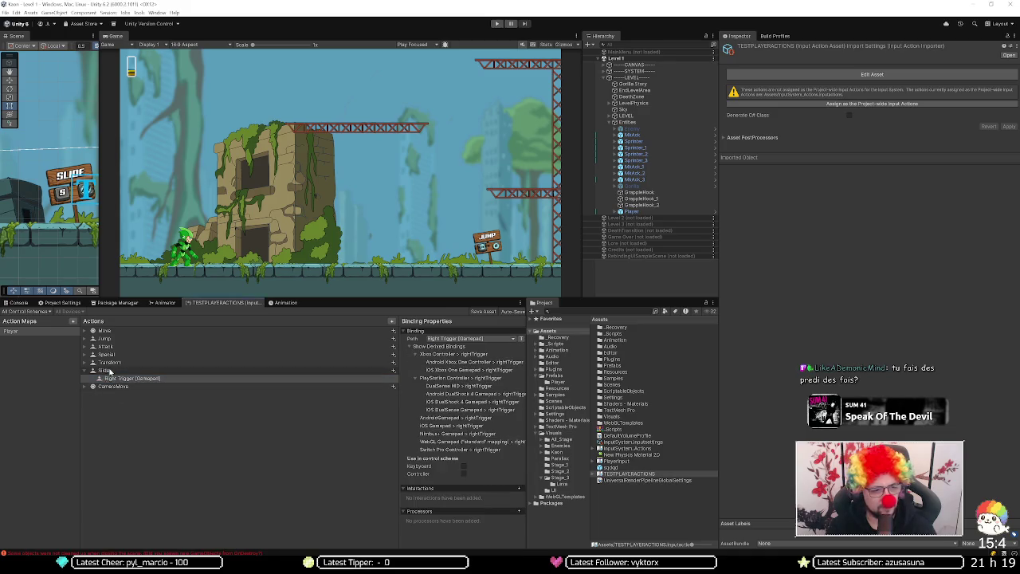
Step: Add a second Slide binding set to S [Keyboard]
{"action": "left_click", "coordinate": [393, 371]}
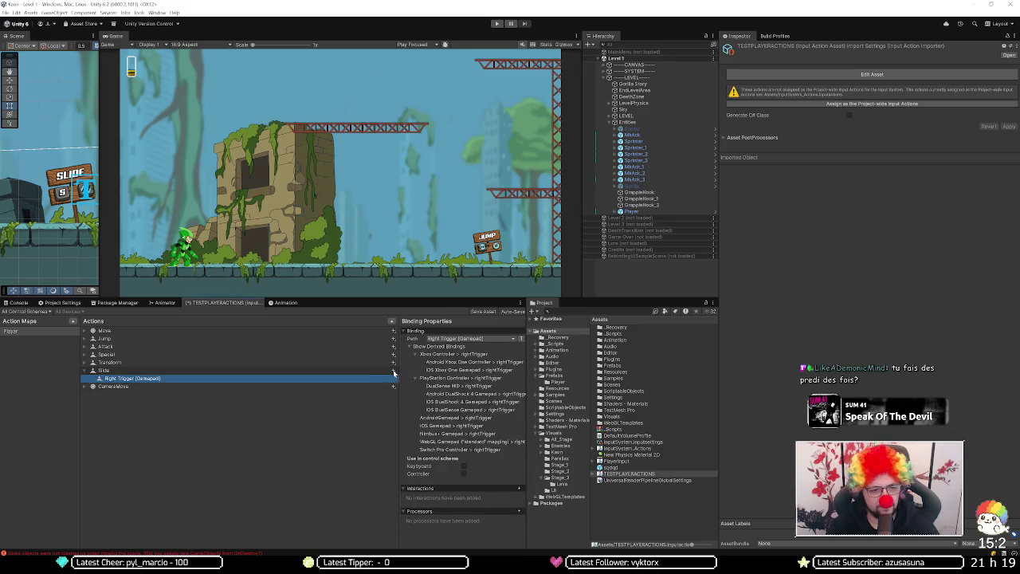
{"action": "left_click", "coordinate": [405, 375]}
{"action": "left_click", "coordinate": [446, 338]}
{"action": "left_click", "coordinate": [438, 348]}
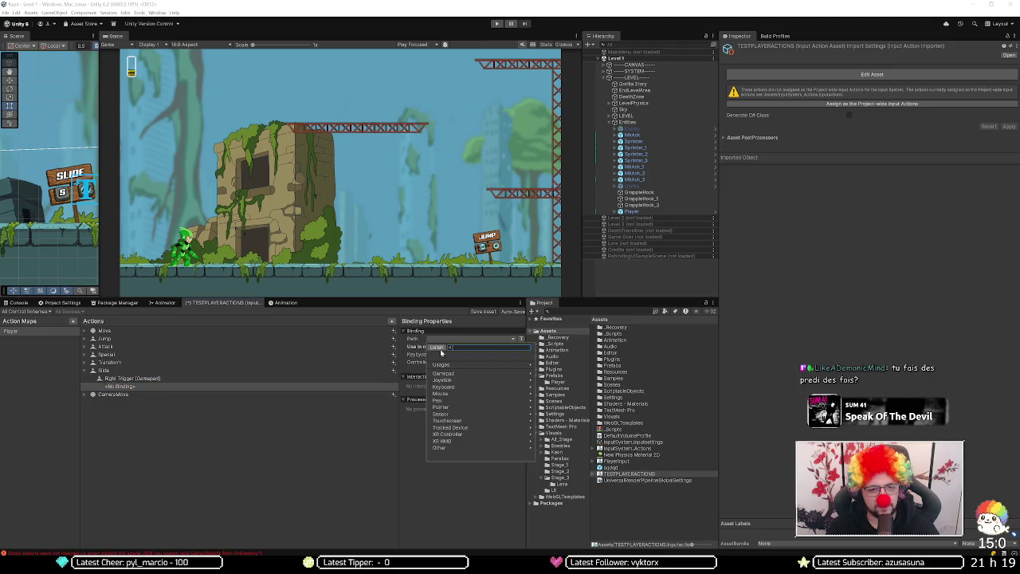
{"action": "key", "text": "s"}
{"action": "left_click", "coordinate": [448, 365]}
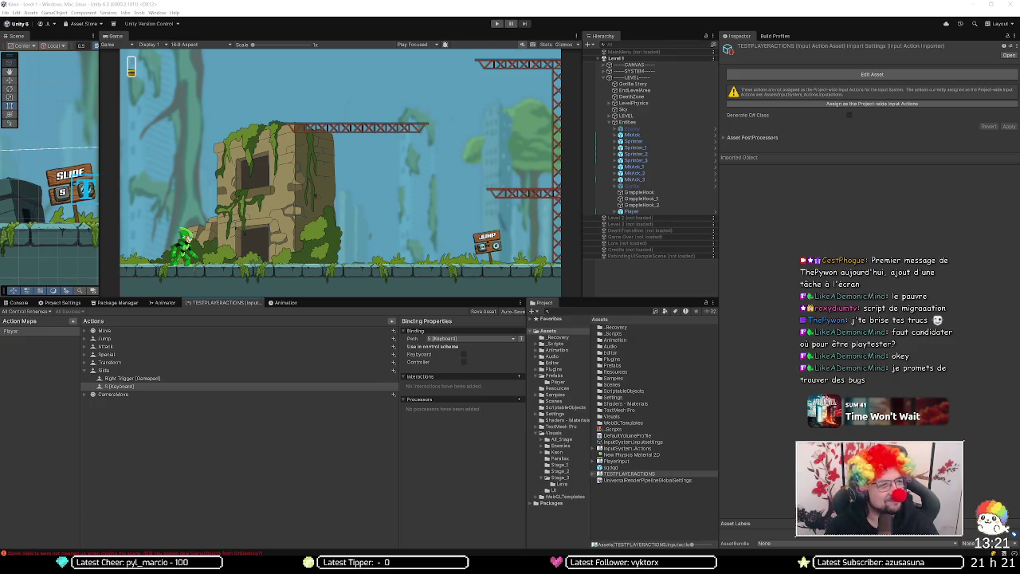
{"action": "left_click", "coordinate": [250, 355]}
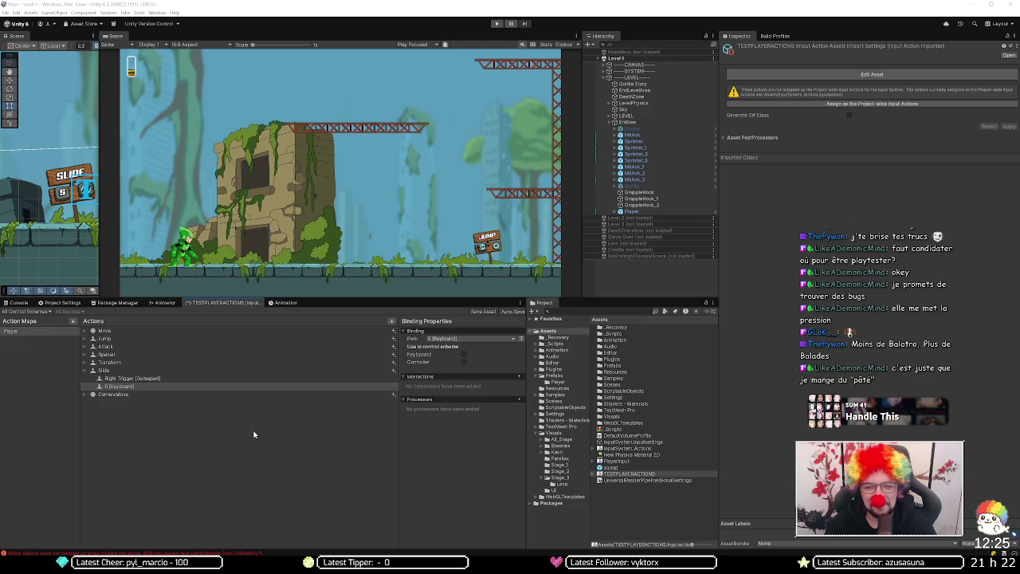
Step: Bind the Transform action's empty binding to Button East [Gamepad] by listening for input
{"action": "left_click", "coordinate": [86, 362]}
{"action": "left_click", "coordinate": [120, 369]}
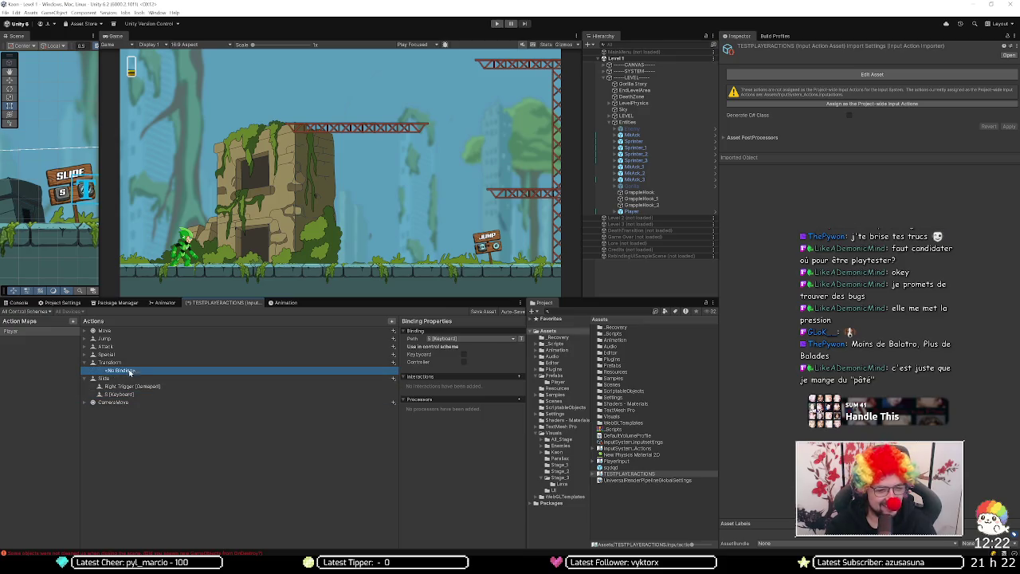
{"action": "left_click", "coordinate": [460, 340]}
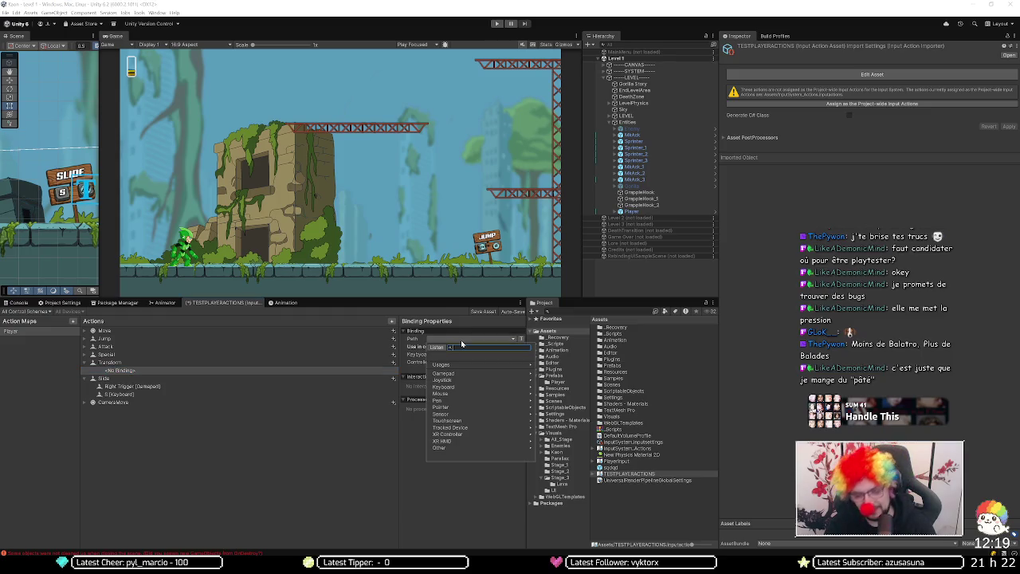
{"action": "left_click", "coordinate": [440, 348]}
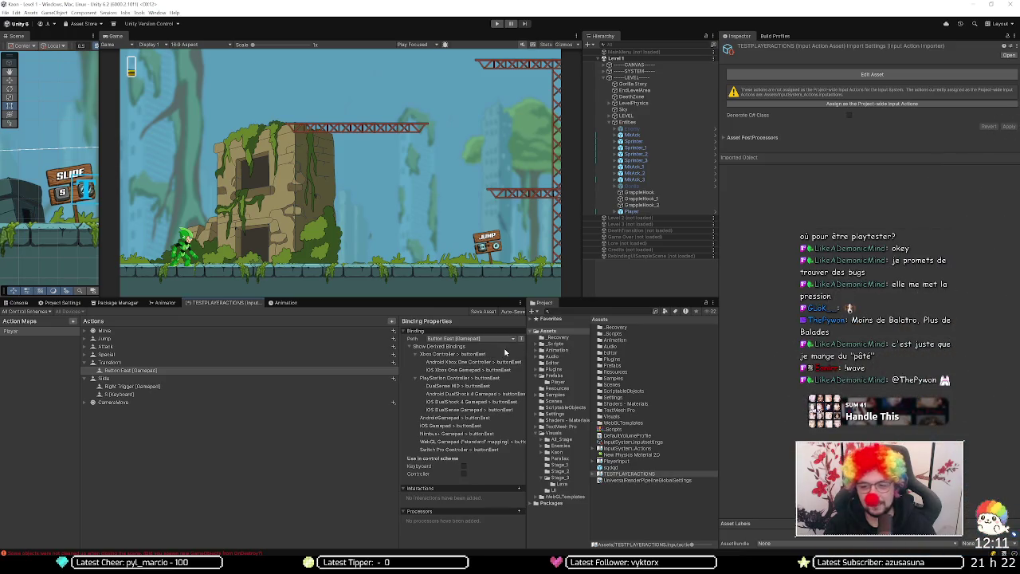
Step: Switch to the browser's Firestore database page
{"action": "mouse_move", "coordinate": [36, 558]}
{"action": "left_click", "coordinate": [36, 538]}
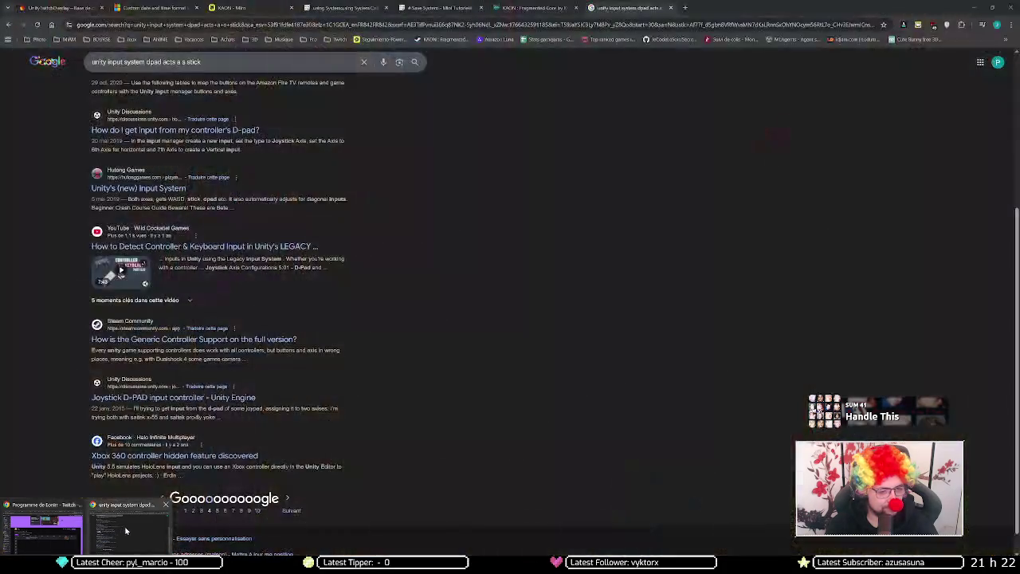
{"action": "left_click", "coordinate": [74, 5]}
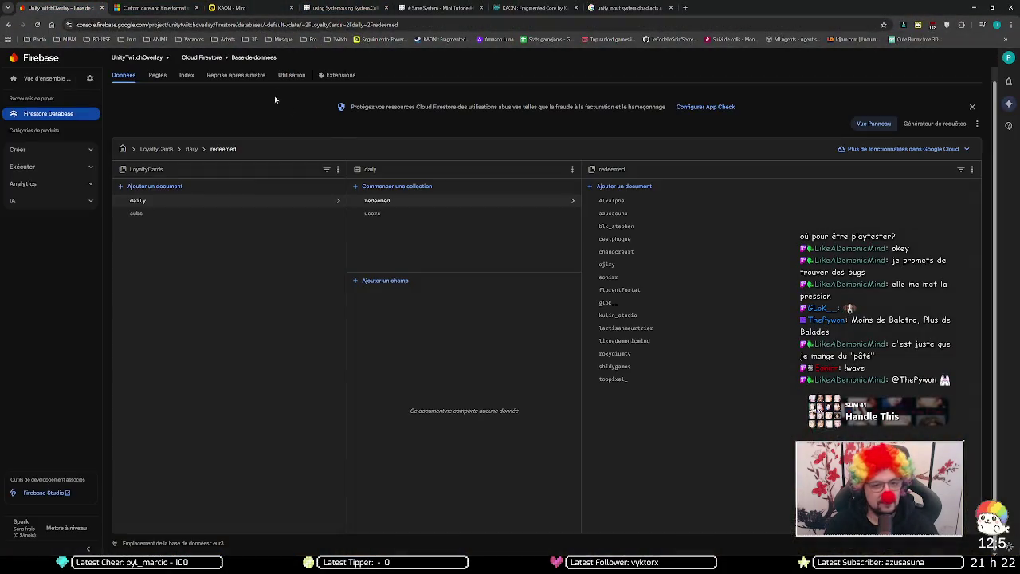
Step: Open LoyaltyCards > daily > users and view a user document showing currentCardStamps 4
{"action": "left_click", "coordinate": [212, 202]}
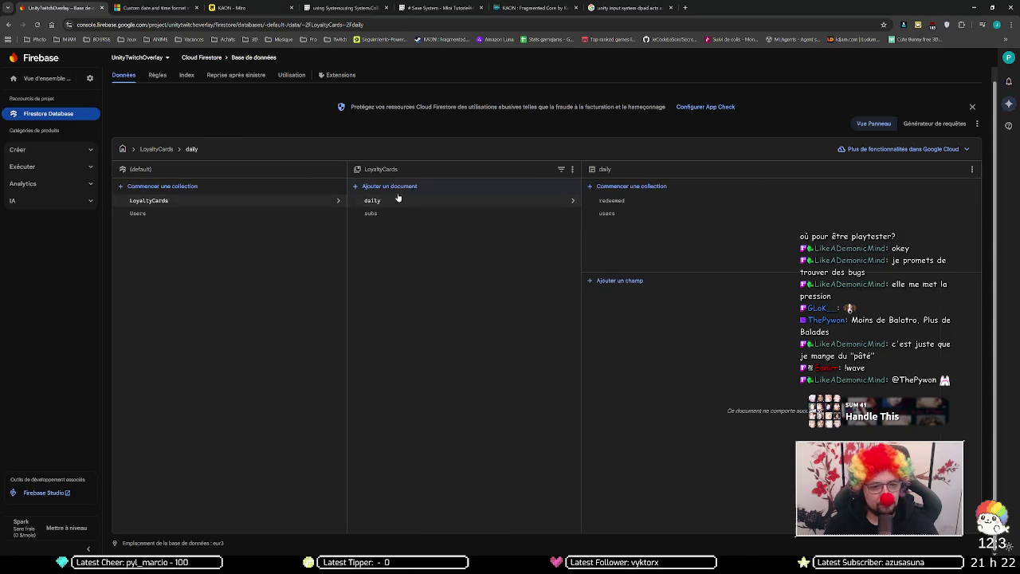
{"action": "left_click", "coordinate": [607, 213]}
{"action": "scroll", "coordinate": [669, 277], "scroll_direction": "down", "scroll_amount": 3}
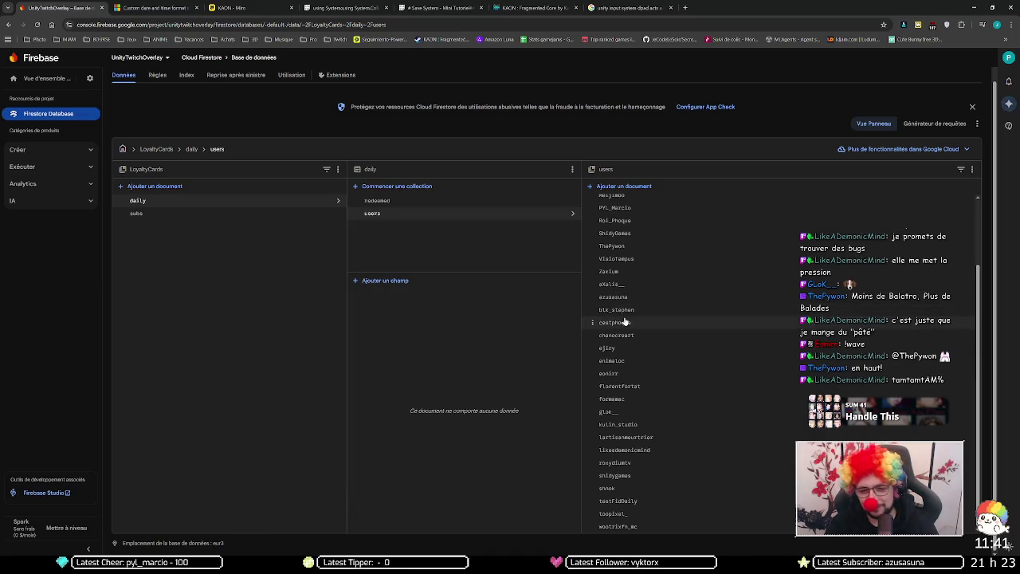
{"action": "left_click", "coordinate": [626, 246]}
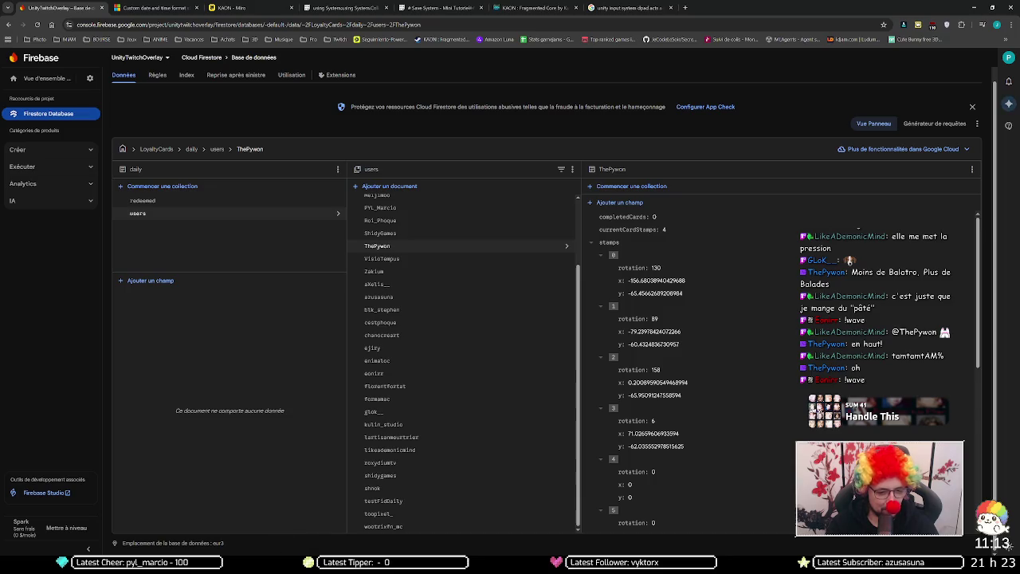
Step: Move the Myinstants 'Dun dun duuun' sound window up and left over the Firestore console
{"action": "mouse_move", "coordinate": [305, 550]}
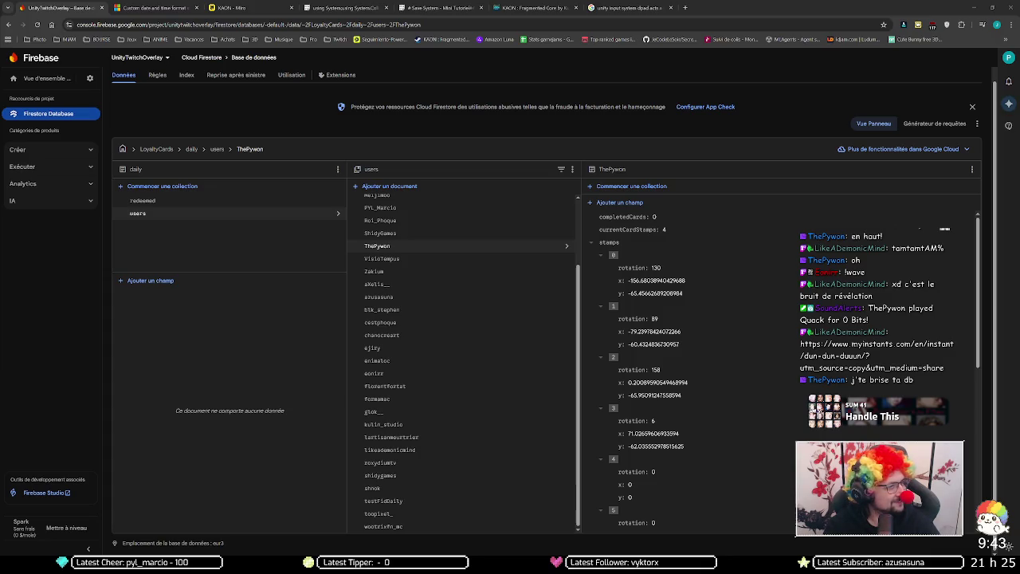
{"action": "left_click_drag", "start_coordinate": [788, 125], "coordinate": [597, 62]}
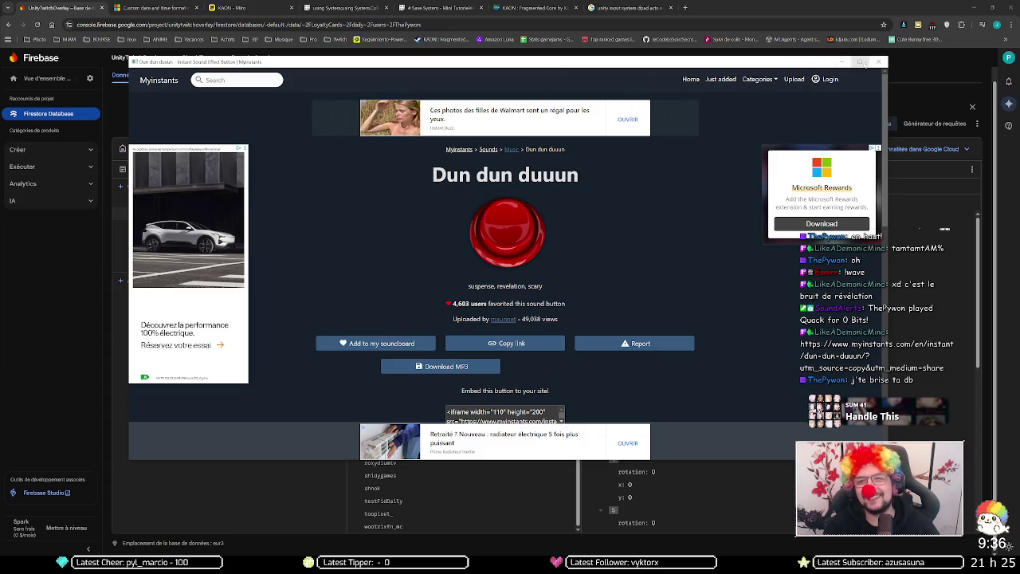
Step: Close the Myinstants sound window to return to the Firestore user document
{"action": "left_click", "coordinate": [878, 62]}
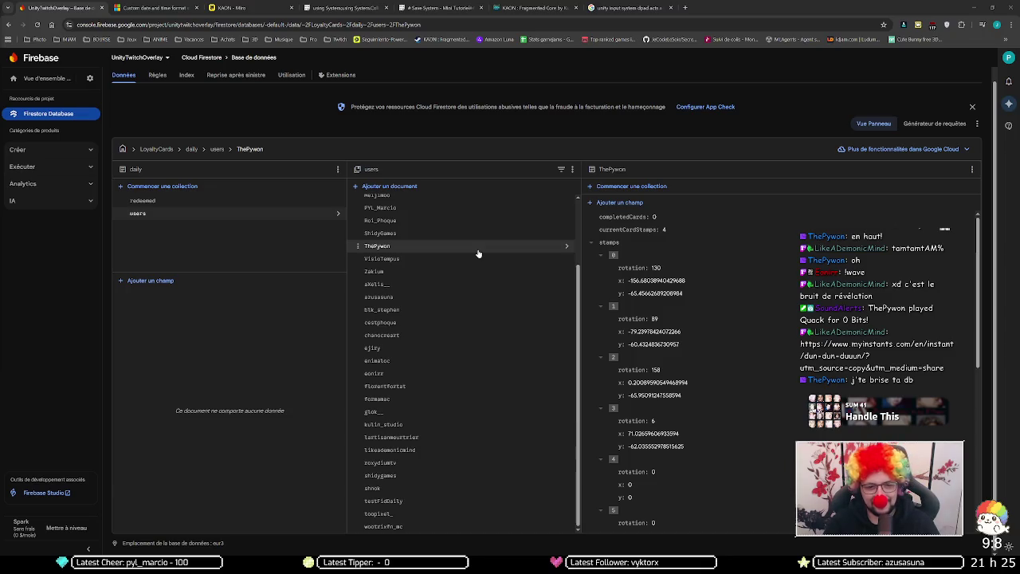
Step: Open another user's document, scroll through its stamps, then minimize the browser to return to Unity
{"action": "left_click", "coordinate": [423, 349]}
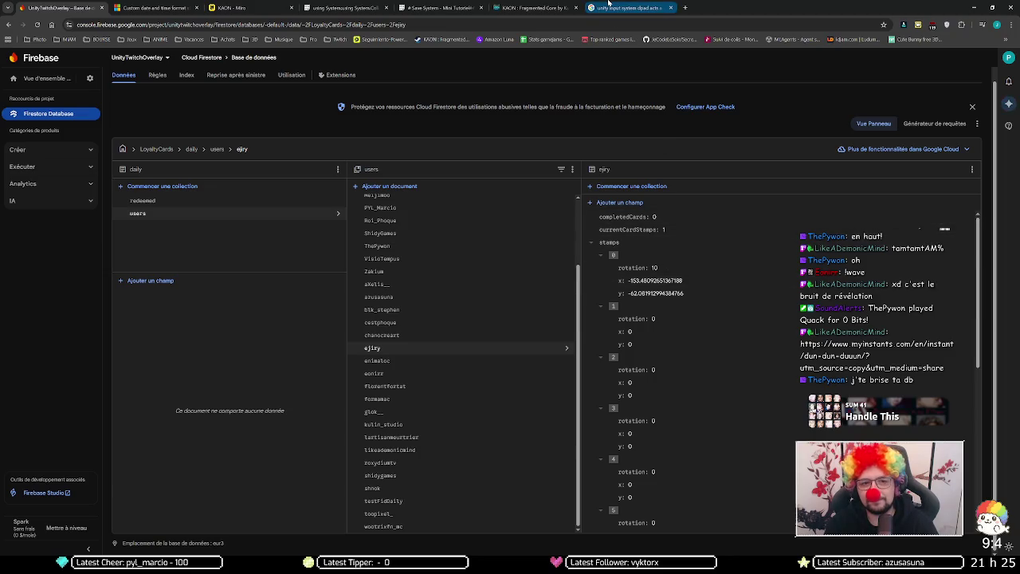
{"action": "scroll", "coordinate": [451, 239], "scroll_direction": "up", "scroll_amount": 3}
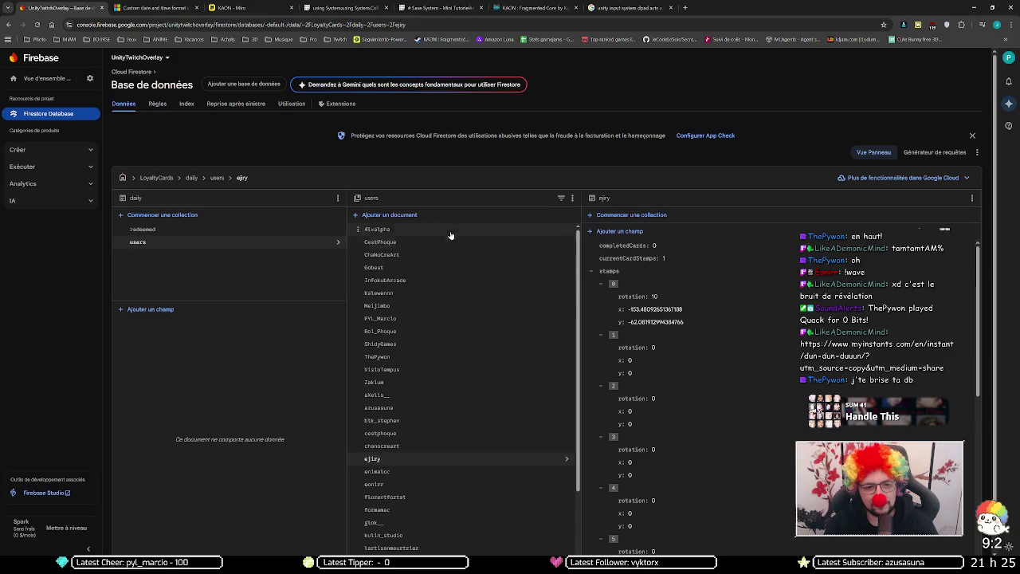
{"action": "scroll", "coordinate": [728, 337], "scroll_direction": "down", "scroll_amount": 5}
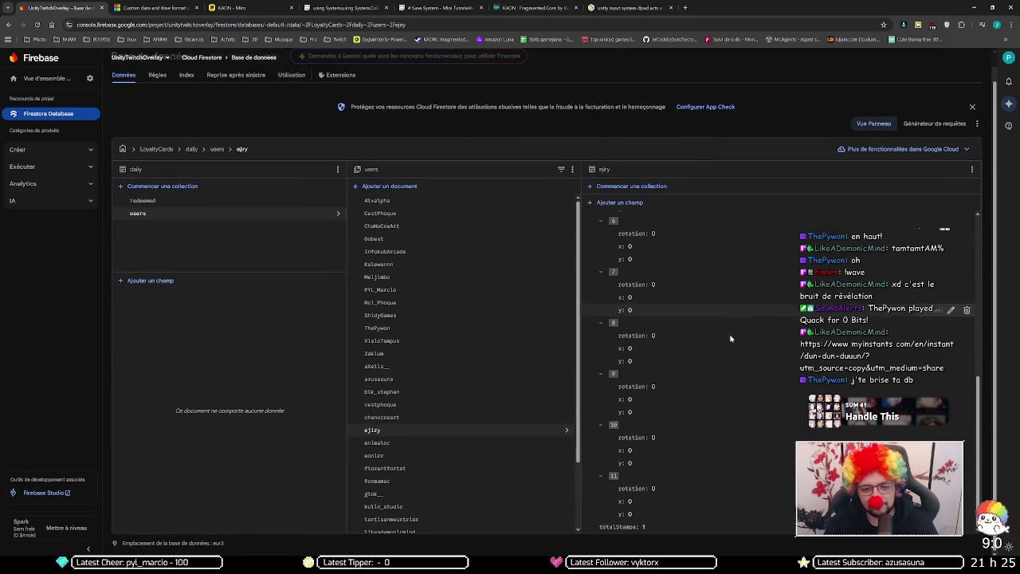
{"action": "scroll", "coordinate": [497, 303], "scroll_direction": "up", "scroll_amount": 2}
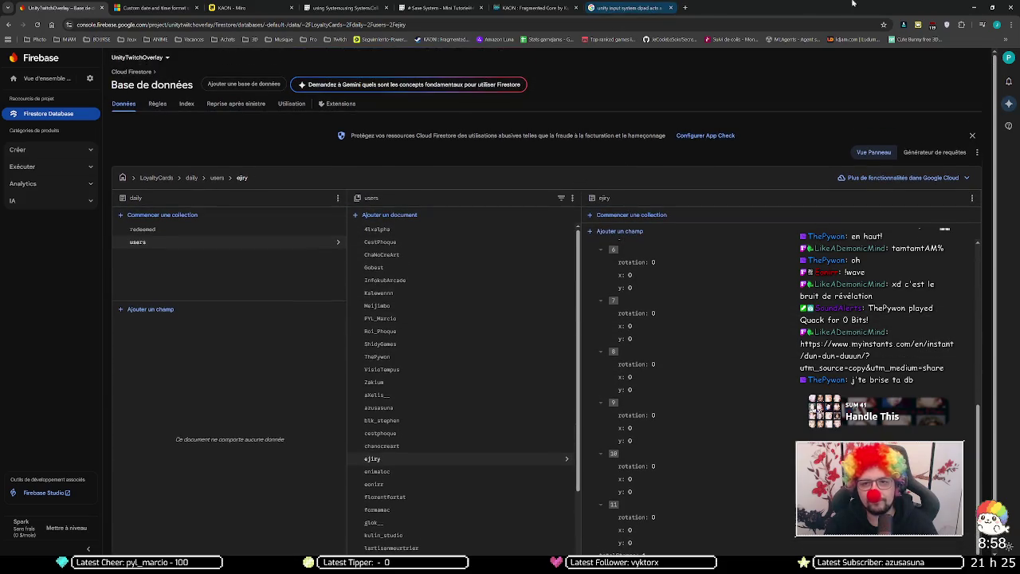
{"action": "left_click", "coordinate": [974, 7]}
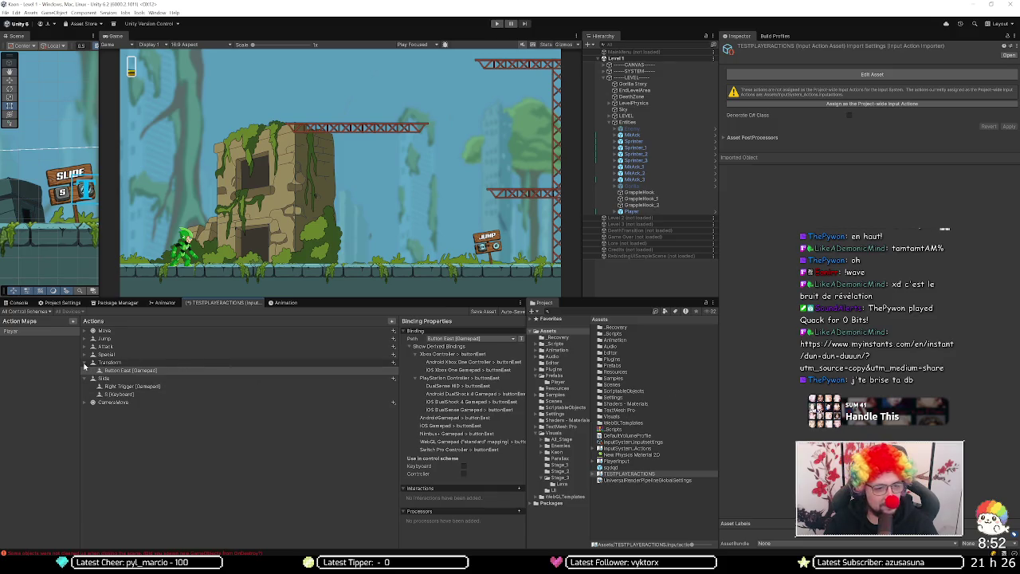
Step: Add a second Transform binding set to T [Keyboard] using Listen
{"action": "left_click", "coordinate": [393, 362]}
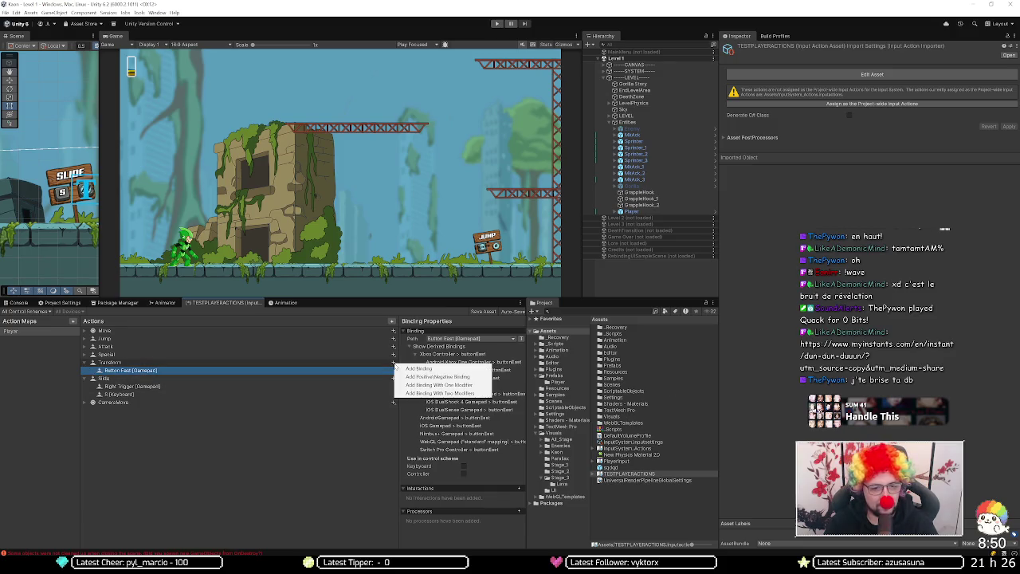
{"action": "left_click", "coordinate": [404, 368]}
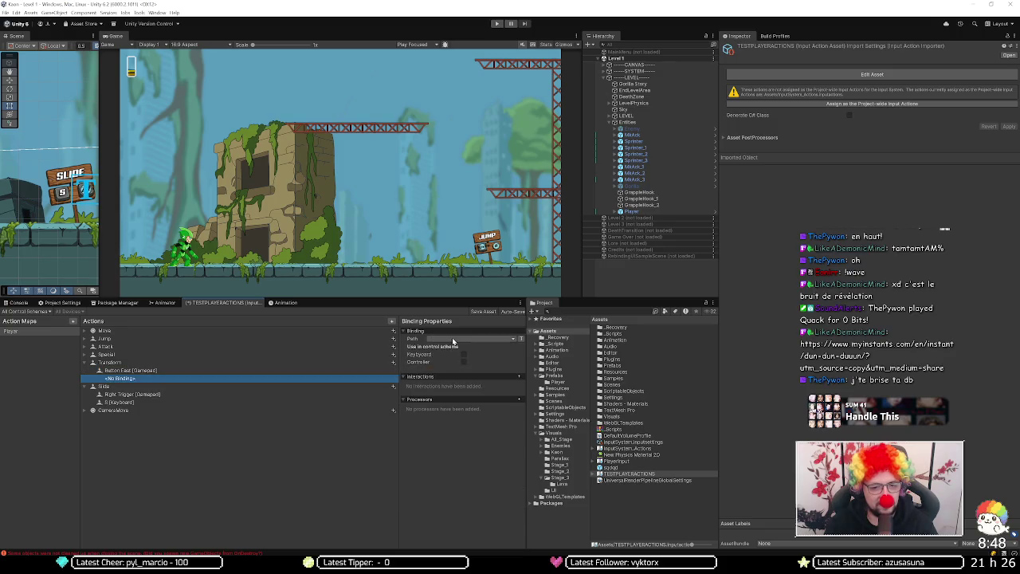
{"action": "left_click", "coordinate": [453, 340]}
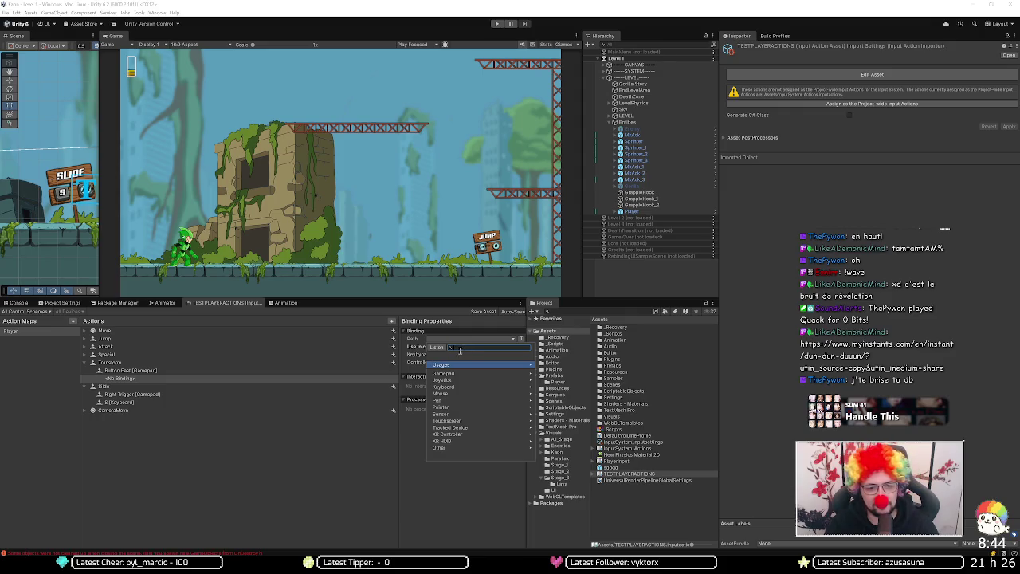
{"action": "type", "text": "t"}
{"action": "left_click", "coordinate": [436, 347]}
{"action": "key", "text": "t"}
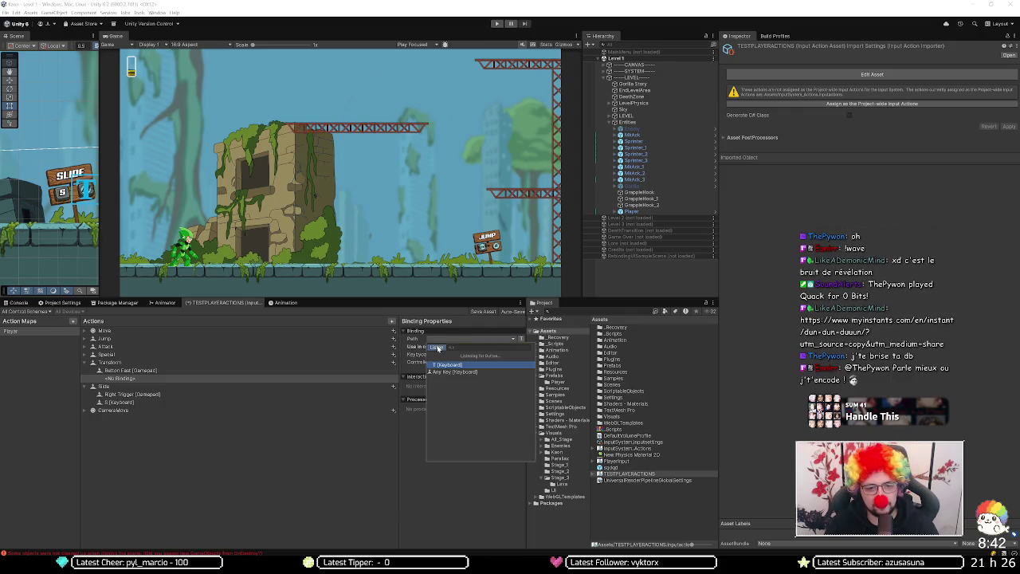
{"action": "left_click", "coordinate": [450, 365]}
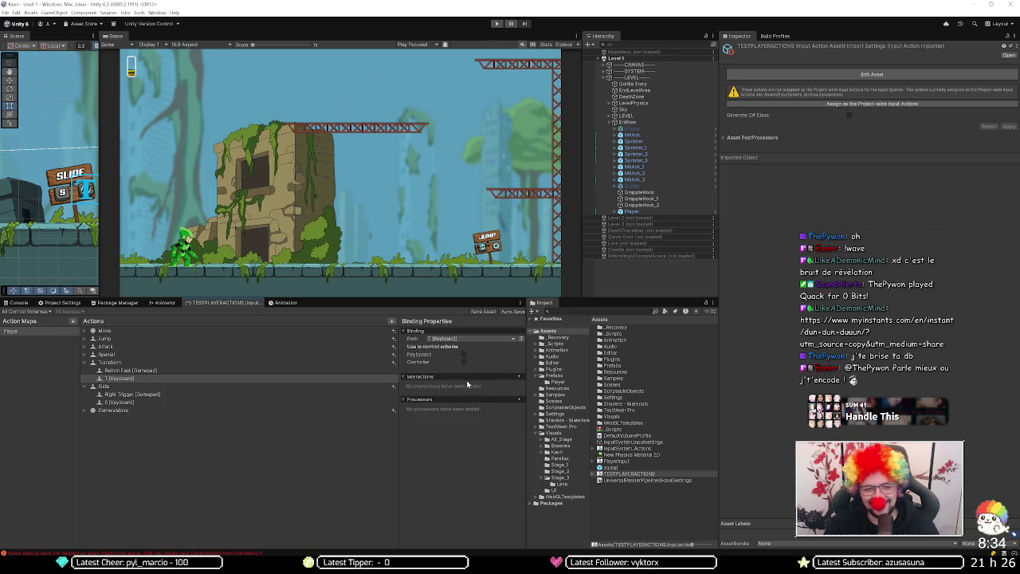
Step: Review the Transform, Slide and CameraMove bindings, including the 2D Vector composite, then collapse them
{"action": "left_click", "coordinate": [334, 380]}
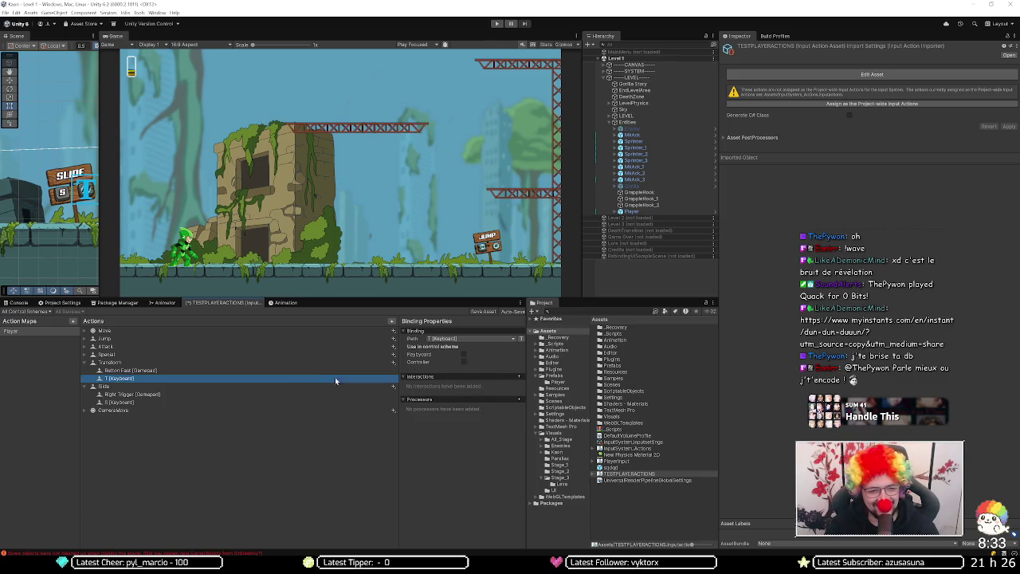
{"action": "left_click", "coordinate": [195, 371]}
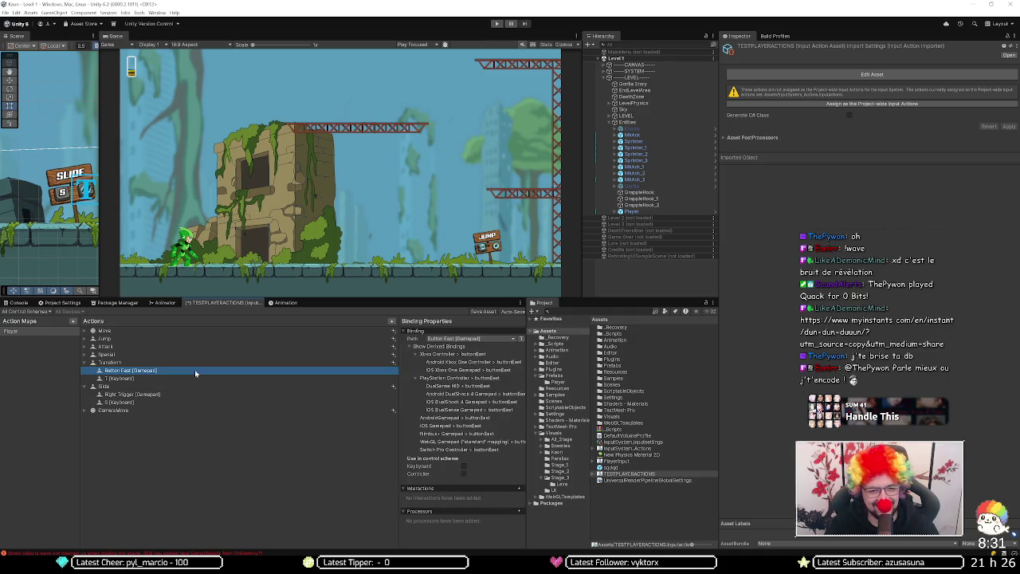
{"action": "left_click", "coordinate": [159, 395]}
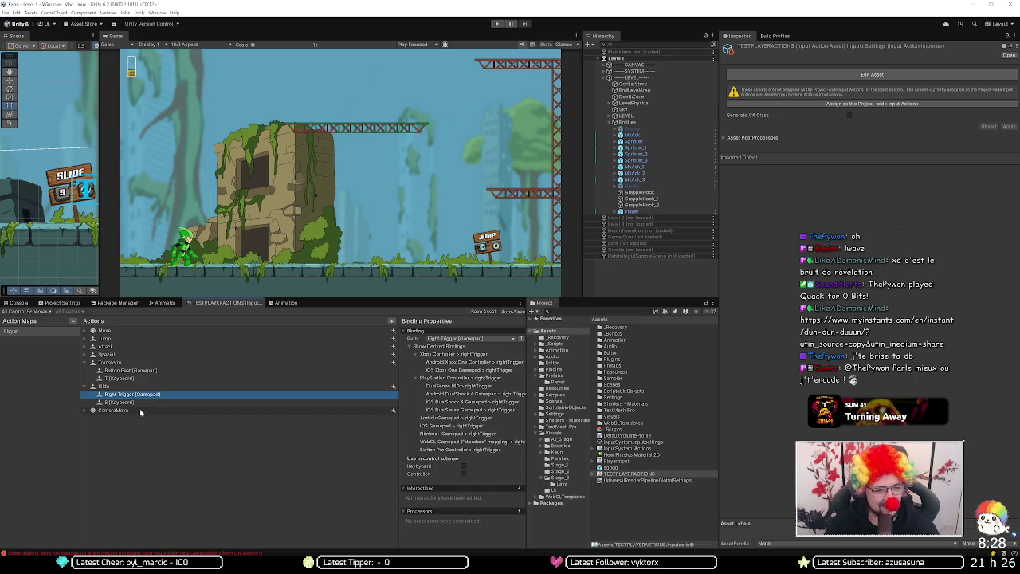
{"action": "left_click", "coordinate": [85, 412]}
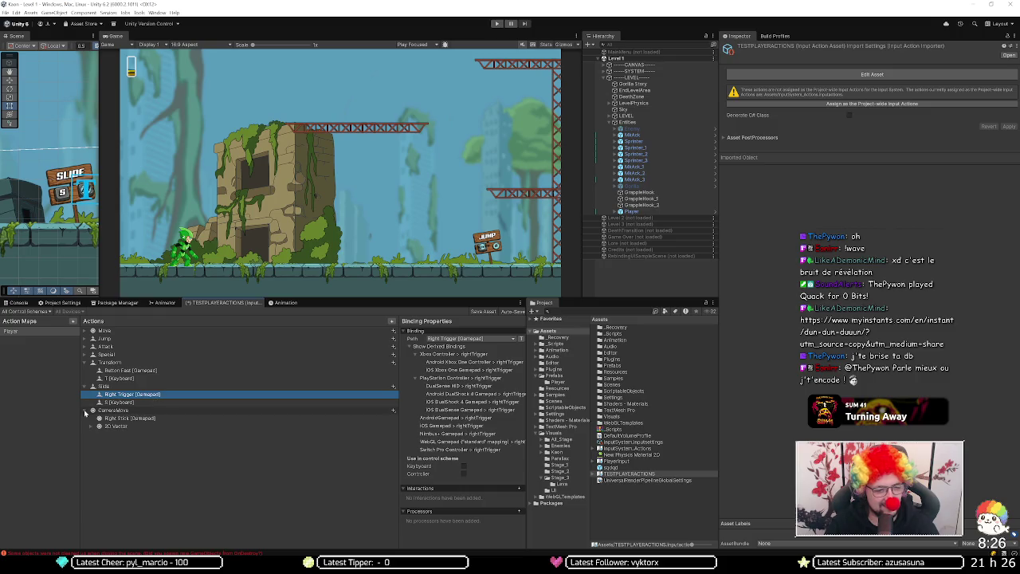
{"action": "left_click", "coordinate": [92, 428]}
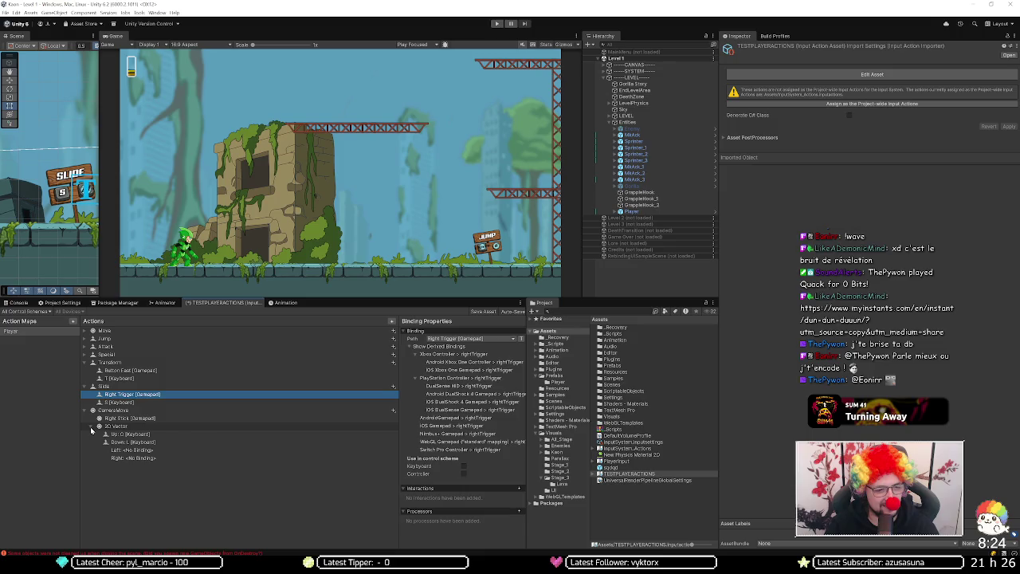
{"action": "left_click", "coordinate": [93, 428]}
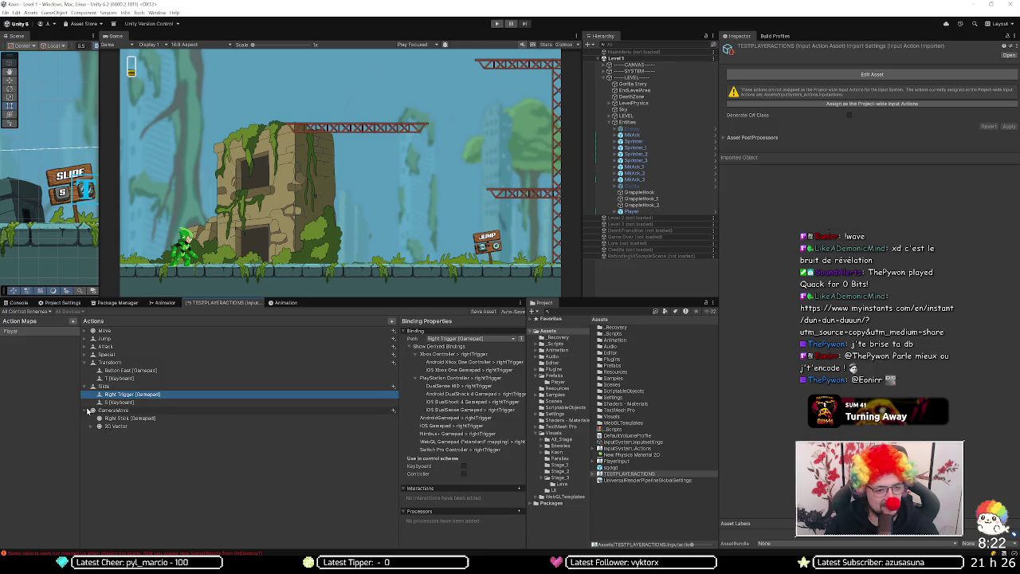
{"action": "left_click", "coordinate": [92, 410]}
{"action": "left_click", "coordinate": [88, 387]}
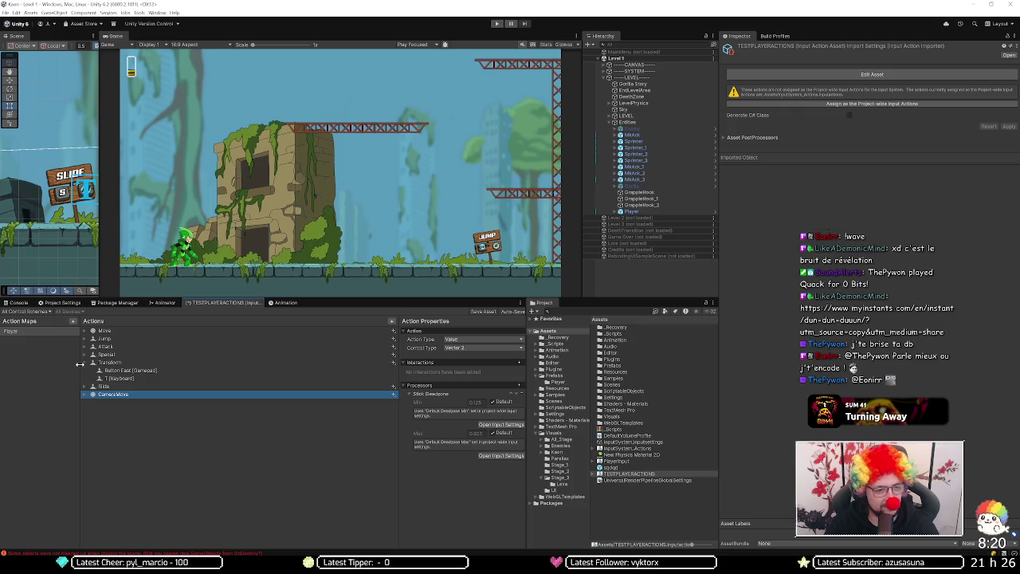
{"action": "left_click", "coordinate": [88, 363]}
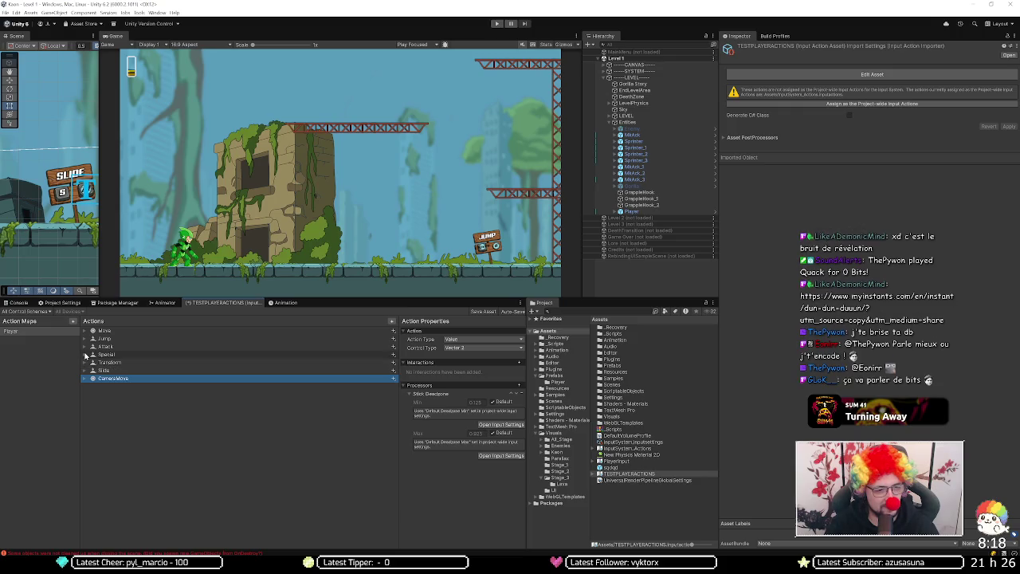
Step: Set Special's empty binding to Button North [Gamepad] via Listen
{"action": "left_click", "coordinate": [86, 356]}
{"action": "left_click", "coordinate": [125, 364]}
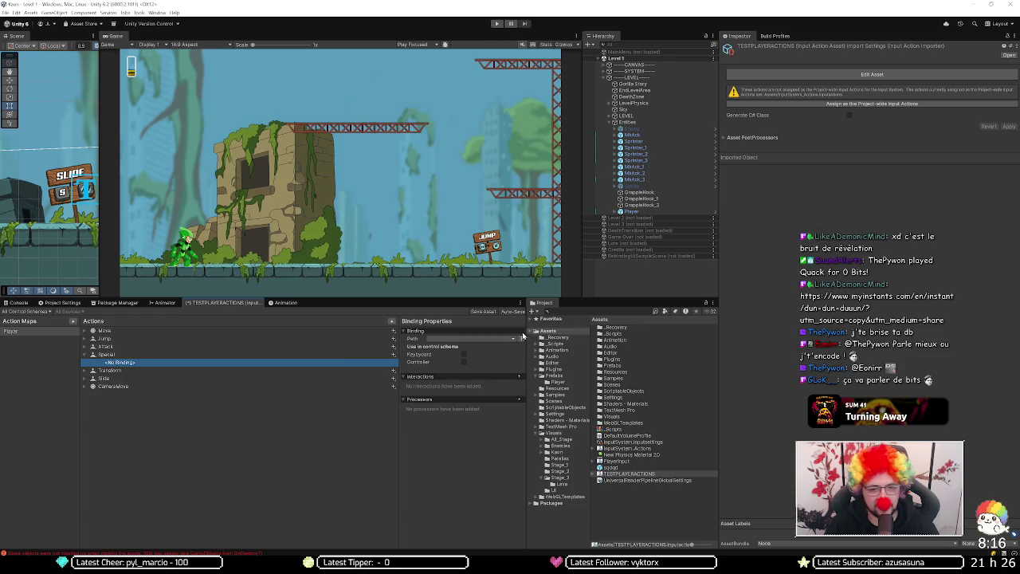
{"action": "left_click", "coordinate": [507, 341]}
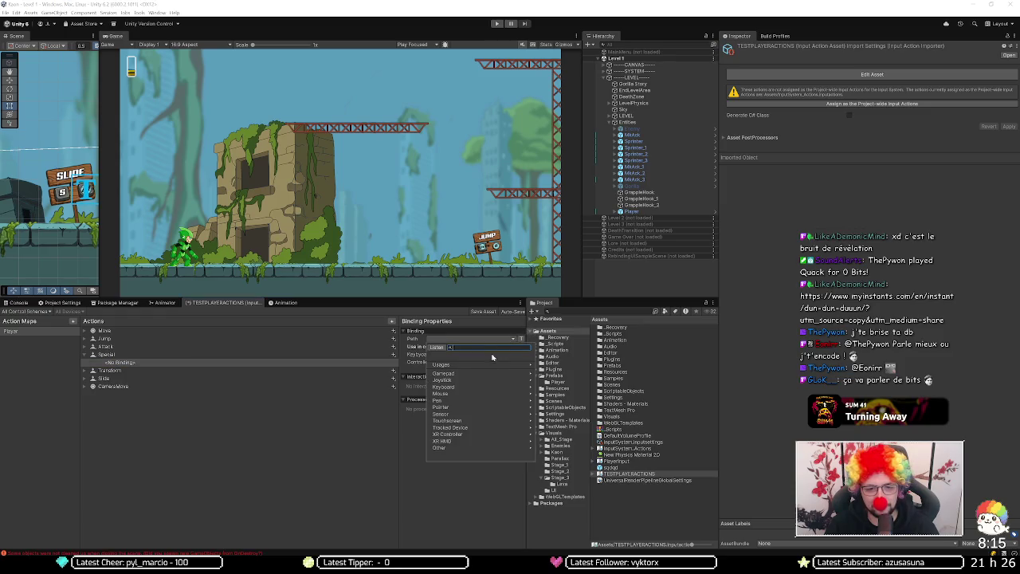
{"action": "left_click", "coordinate": [437, 348]}
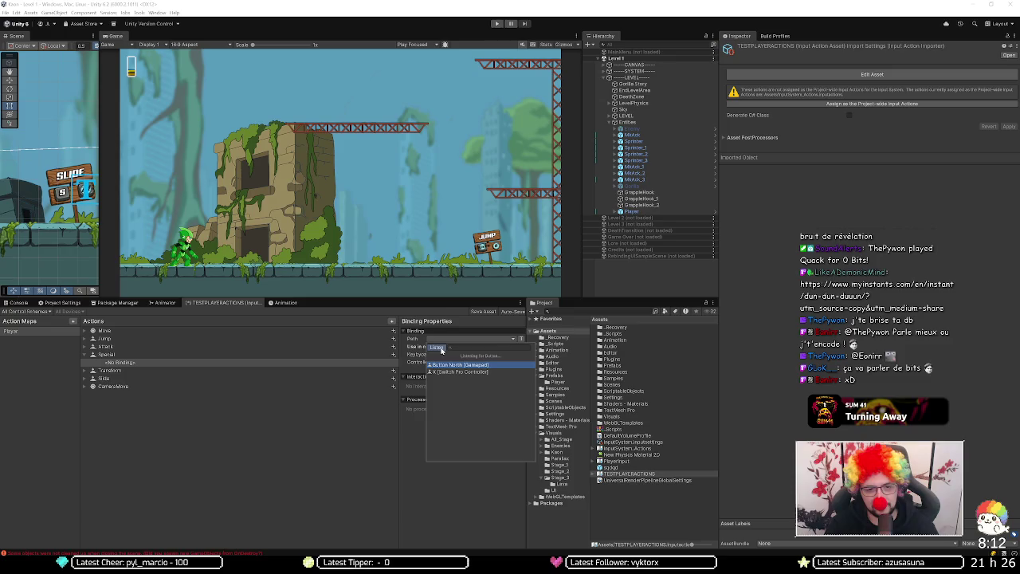
{"action": "left_click", "coordinate": [446, 364]}
{"action": "left_click", "coordinate": [180, 364]}
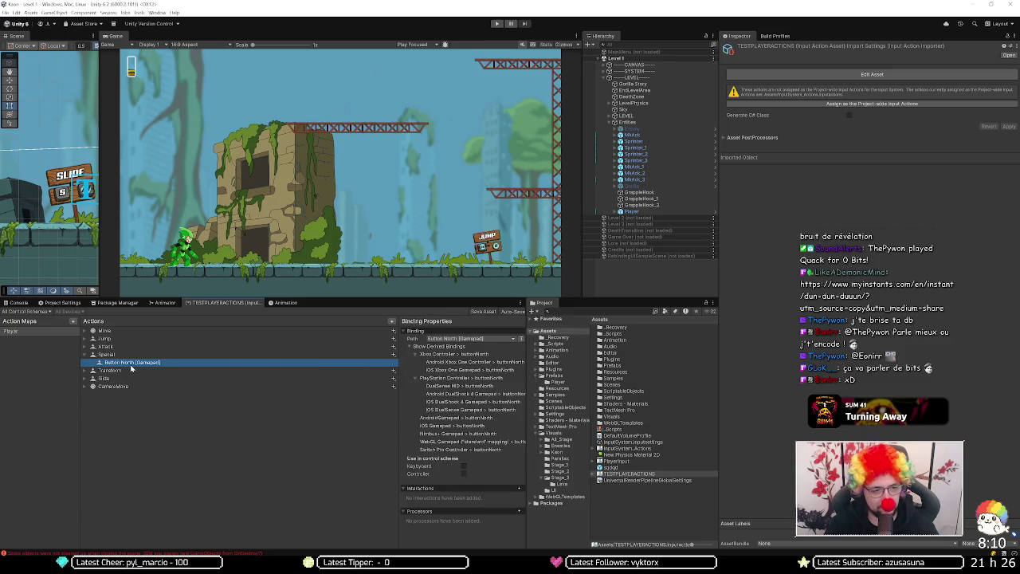
Step: Add a second Special binding set to R [Keyboard]
{"action": "left_click", "coordinate": [204, 356]}
{"action": "left_click", "coordinate": [391, 354]}
{"action": "left_click", "coordinate": [414, 360]}
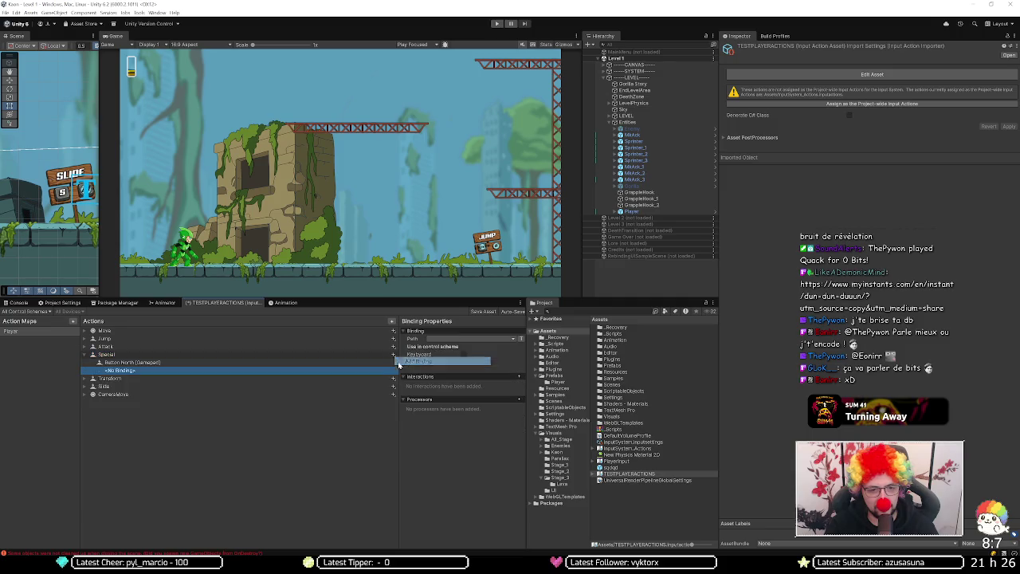
{"action": "left_click", "coordinate": [441, 341]}
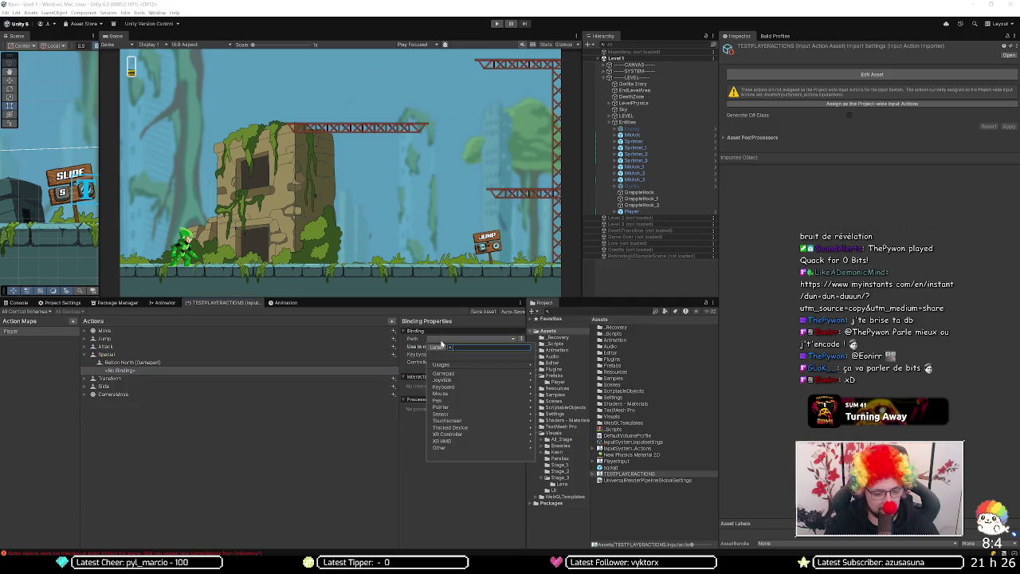
{"action": "left_click", "coordinate": [437, 347]}
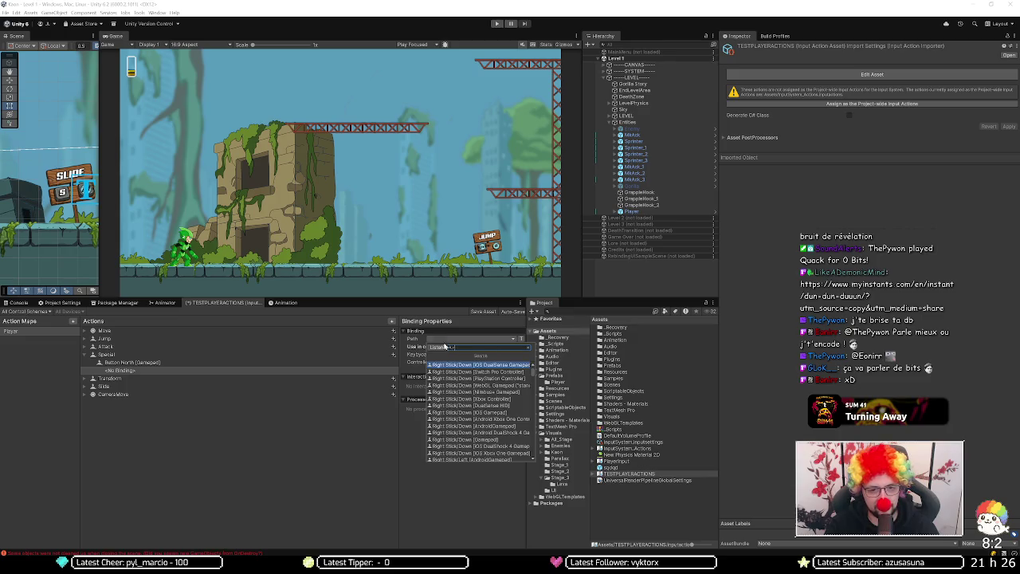
{"action": "key", "text": "r"}
{"action": "left_click", "coordinate": [456, 366]}
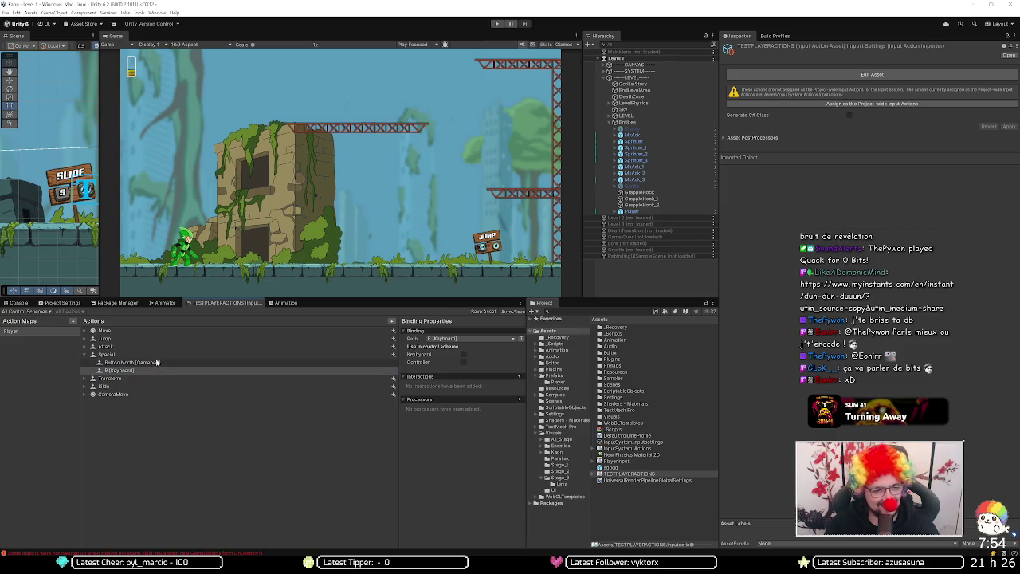
Step: Expand the Attack and Jump actions to review their bindings
{"action": "left_click", "coordinate": [108, 355]}
{"action": "left_click", "coordinate": [112, 348]}
{"action": "left_click", "coordinate": [88, 348]}
{"action": "left_click", "coordinate": [84, 339]}
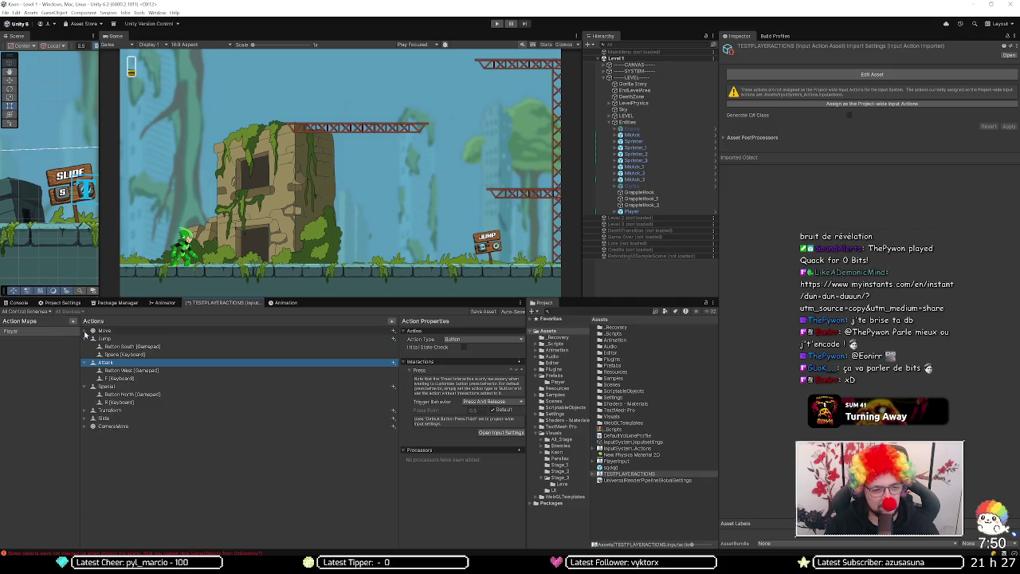
Step: Check Move's bindings, then collapse Move, Jump, Attack and Special so only action names show
{"action": "left_click", "coordinate": [84, 330]}
{"action": "left_click", "coordinate": [85, 331]}
{"action": "left_click", "coordinate": [86, 339]}
{"action": "left_click", "coordinate": [85, 346]}
{"action": "left_click", "coordinate": [86, 354]}
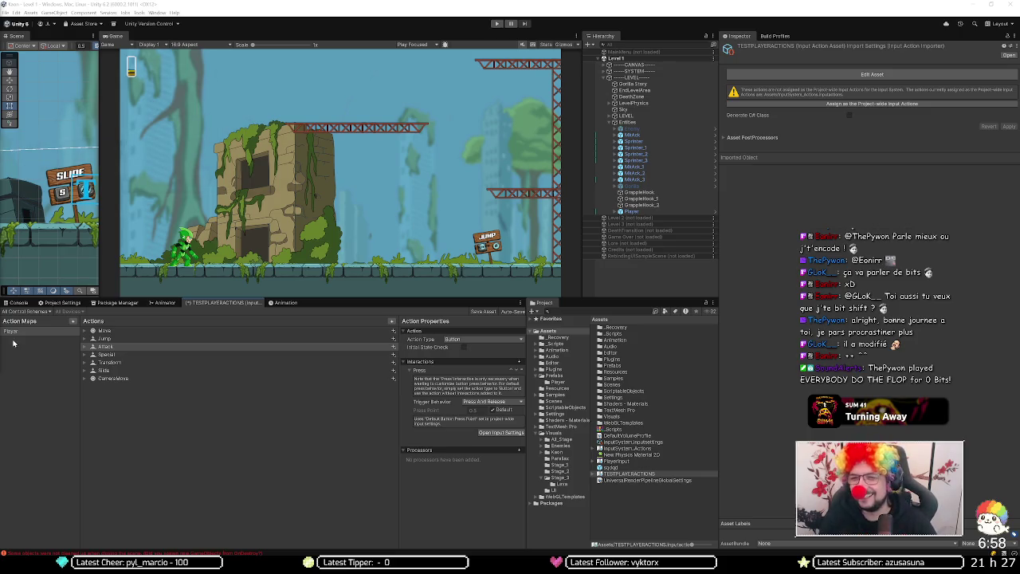
{"action": "left_click", "coordinate": [769, 8]}
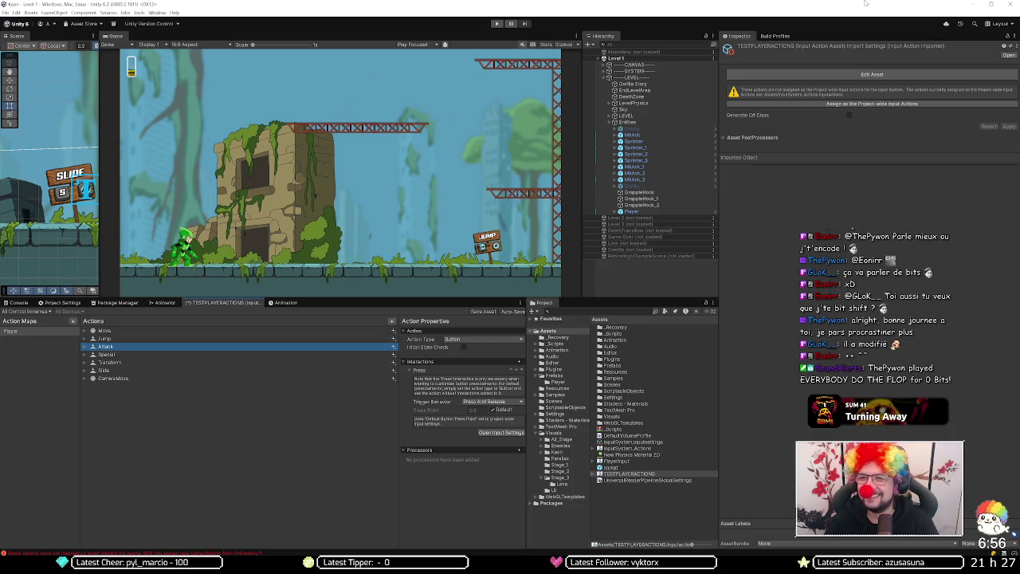
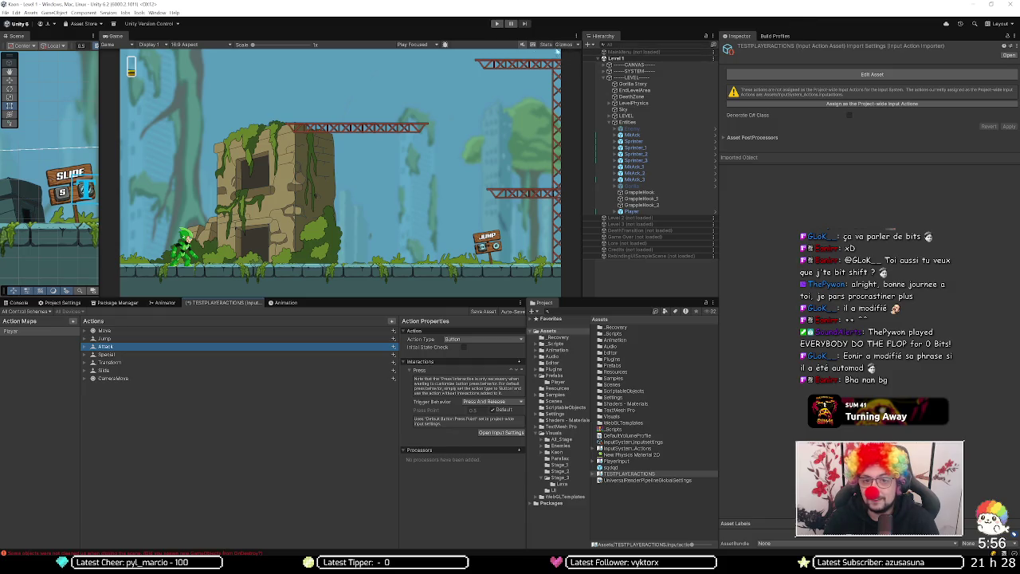
Step: Run the character right and left, jump with Space, and attack near the tower in Level 1
{"action": "key", "text": "Right"}
{"action": "key", "text": "Right"}
{"action": "key", "text": "space"}
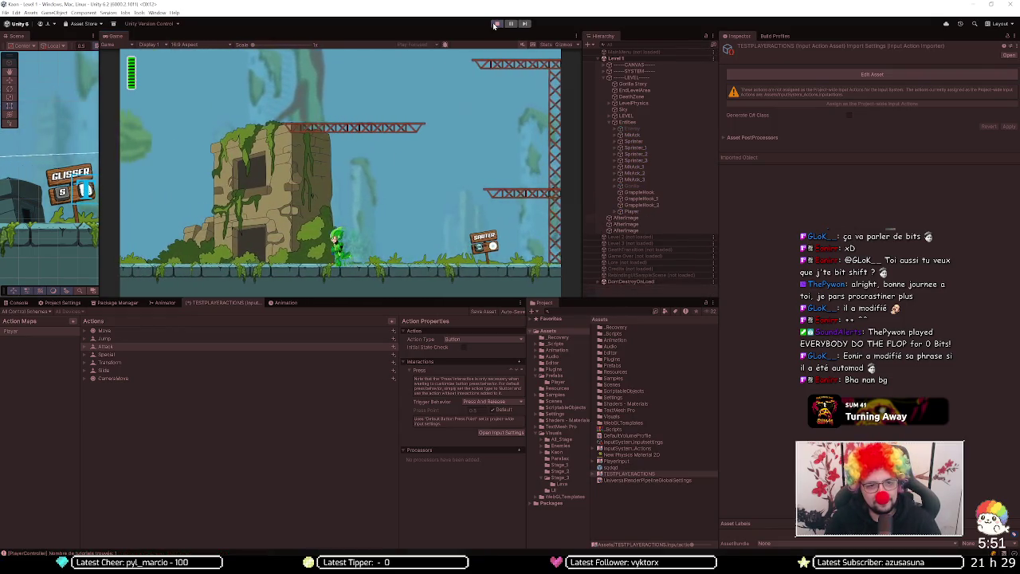
{"action": "key", "text": "Left"}
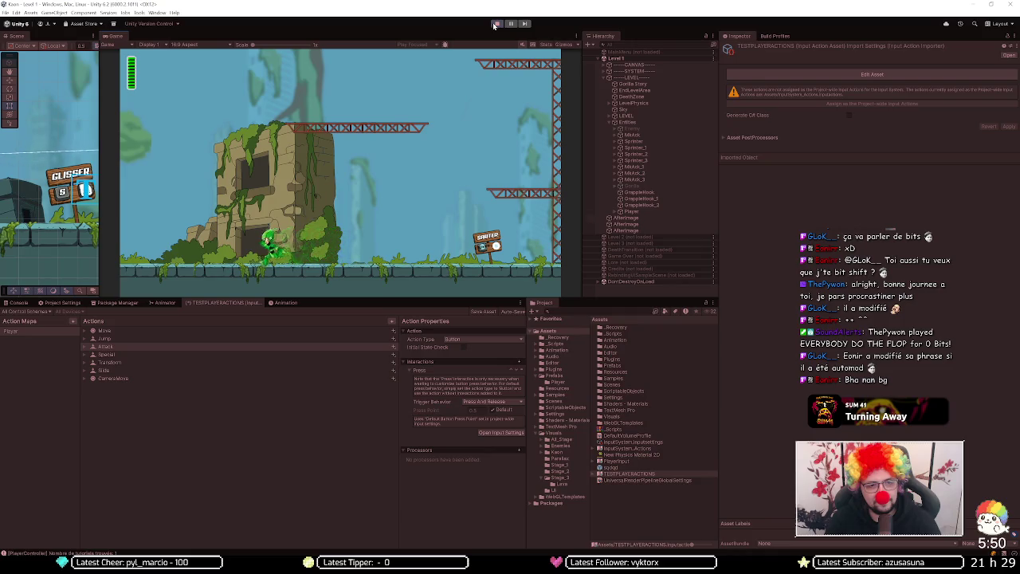
{"action": "key", "text": "Right"}
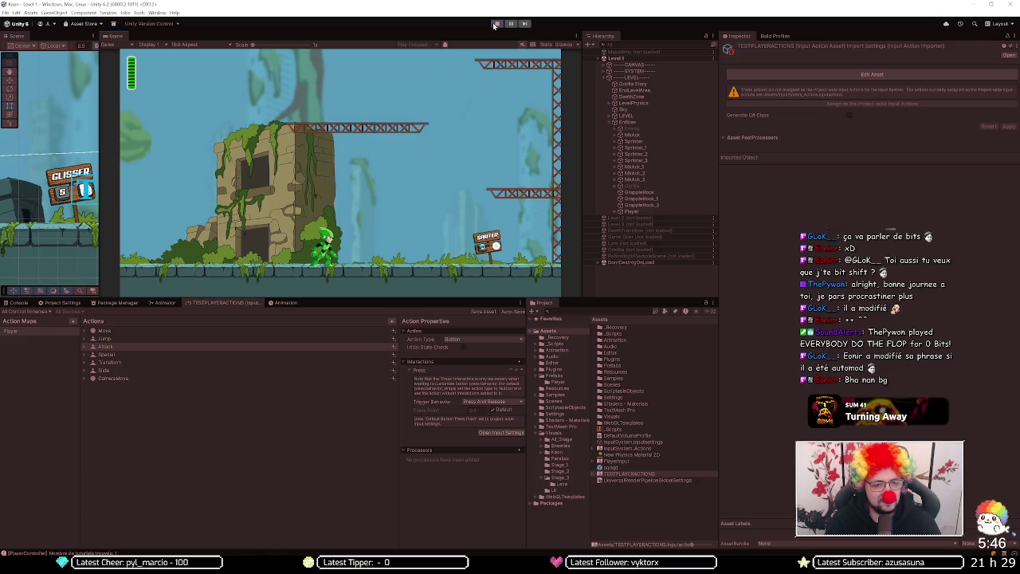
{"action": "left_click", "coordinate": [151, 361]}
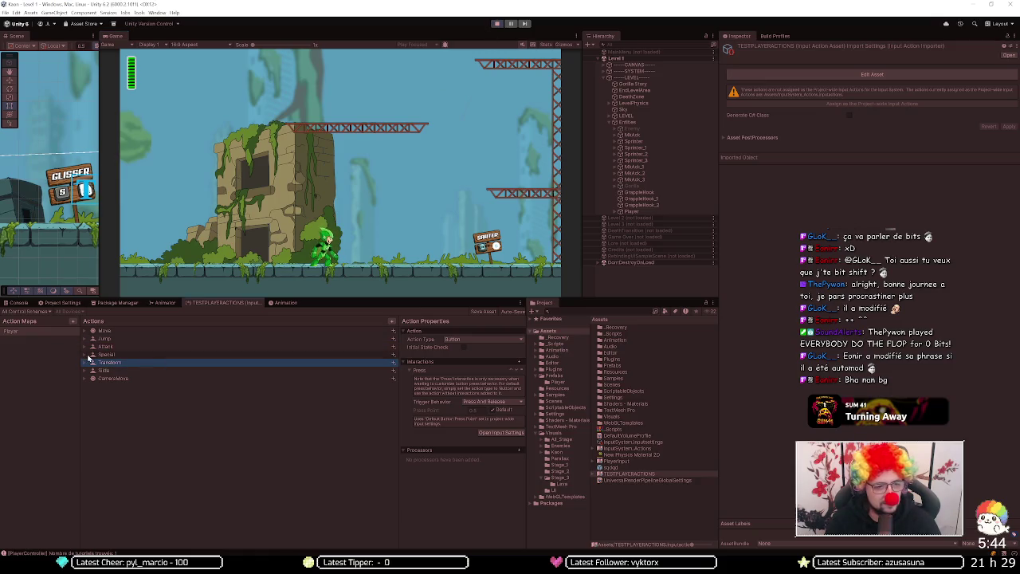
Step: Review the Special action's Button North gamepad binding with derived bindings hidden, and save the TESTPLAYERACTIONS asset
{"action": "left_click", "coordinate": [85, 355]}
{"action": "left_click", "coordinate": [141, 362]}
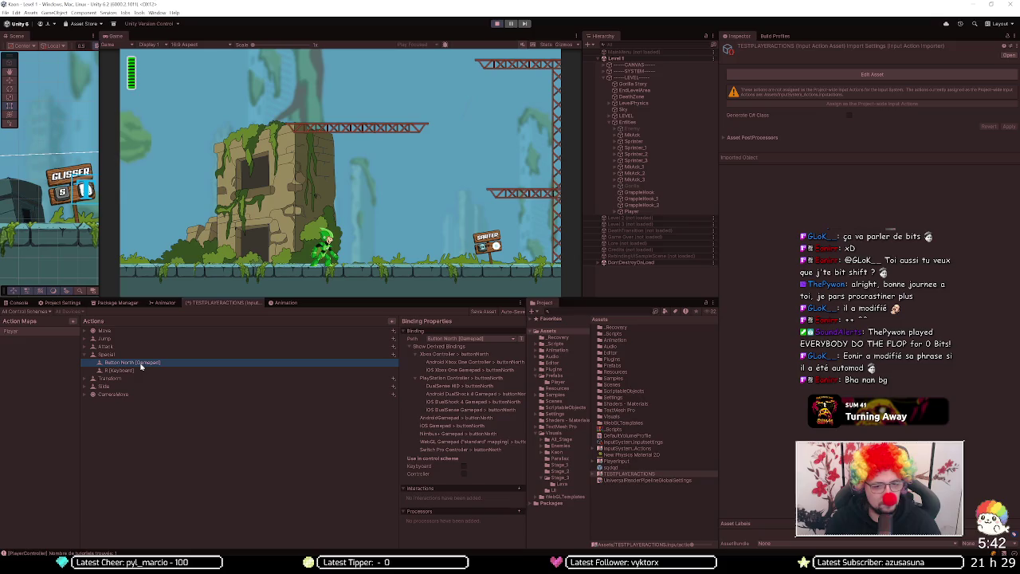
{"action": "left_click", "coordinate": [429, 347]}
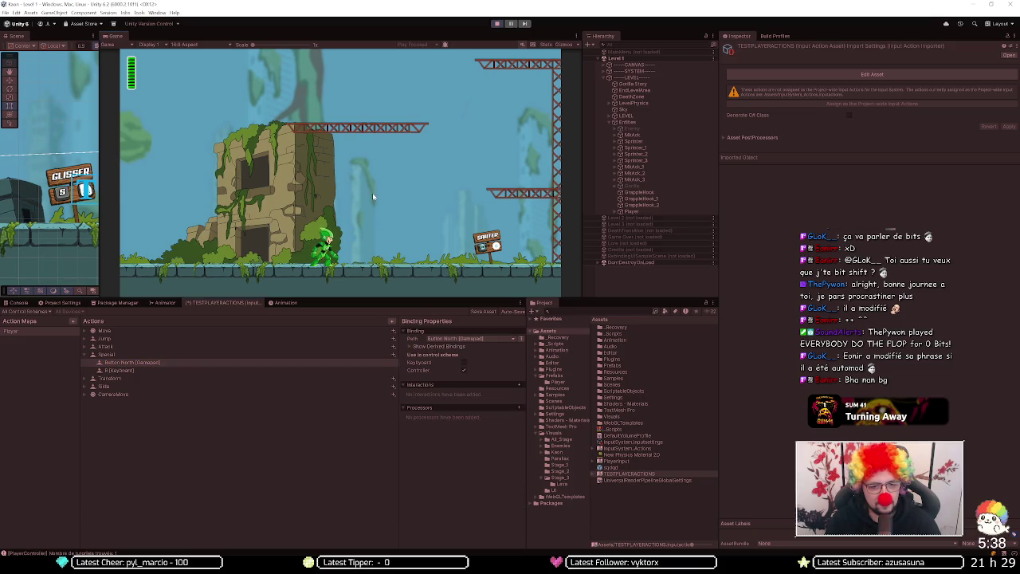
{"action": "left_click", "coordinate": [480, 311]}
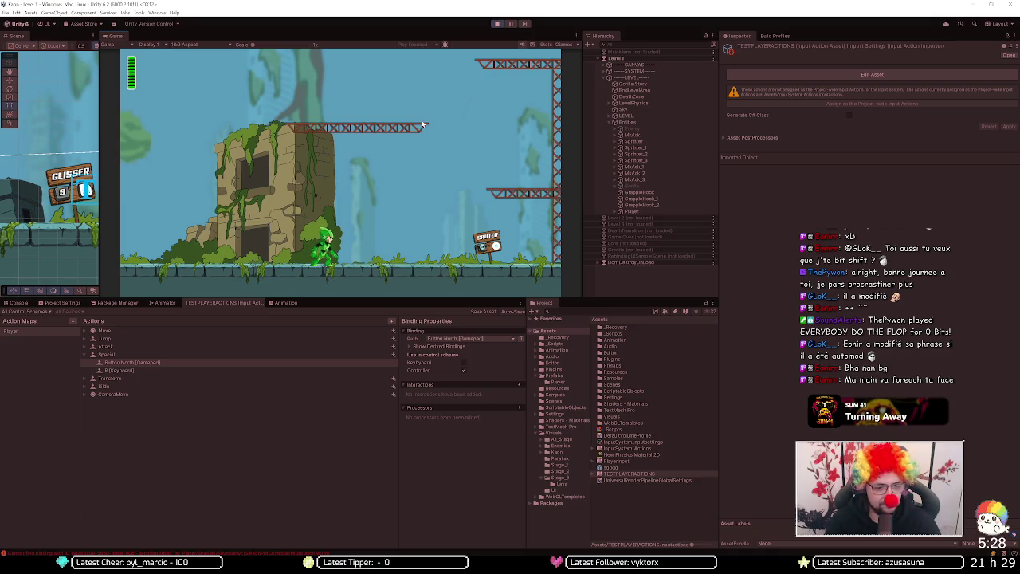
Step: Restart Play mode, then run right with D, jump, and fire the special attack with R
{"action": "left_click", "coordinate": [500, 25]}
{"action": "left_click", "coordinate": [499, 25]}
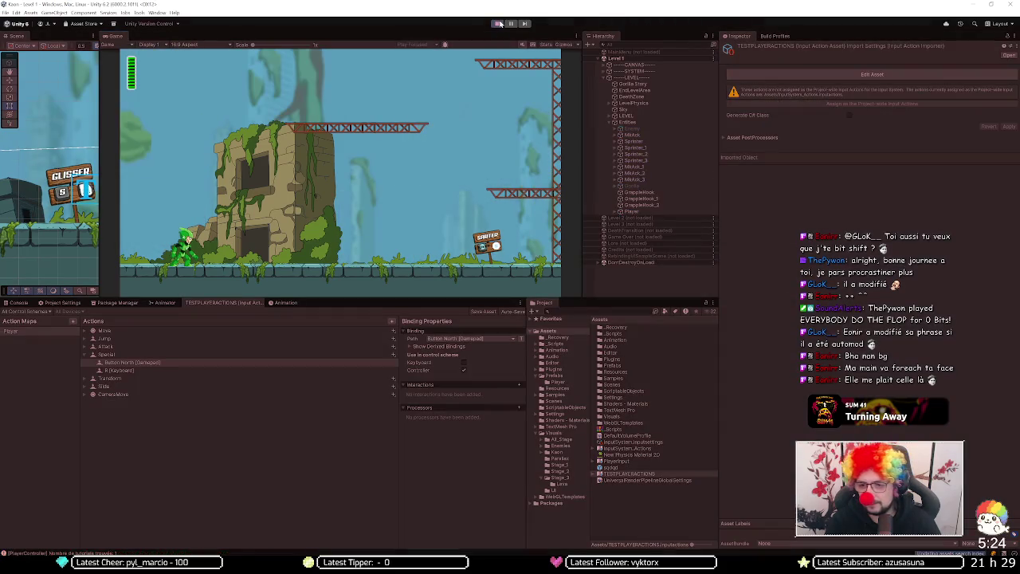
{"action": "key", "text": "d"}
{"action": "key", "text": "shift"}
{"action": "key", "text": "space"}
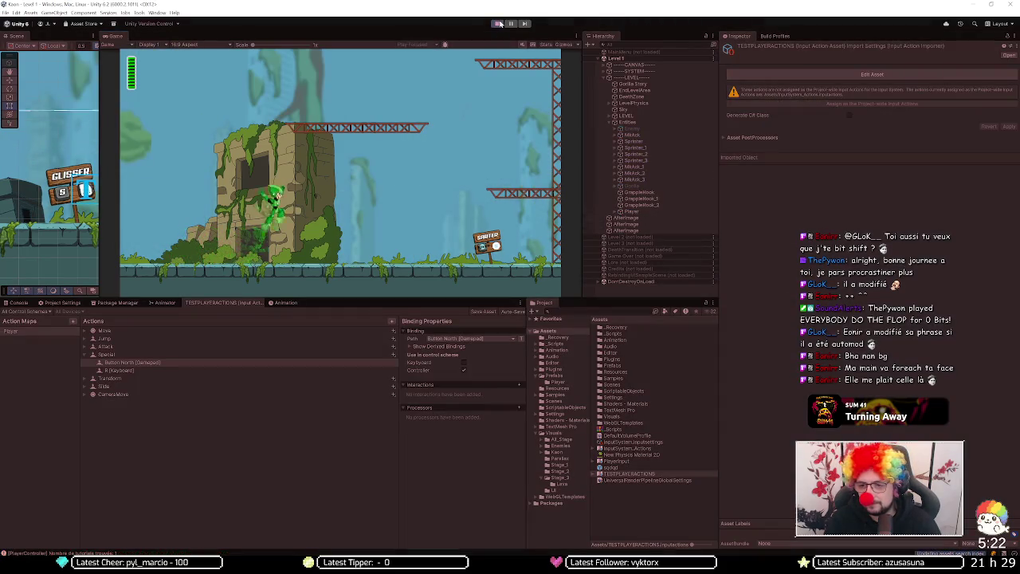
{"action": "key", "text": "r"}
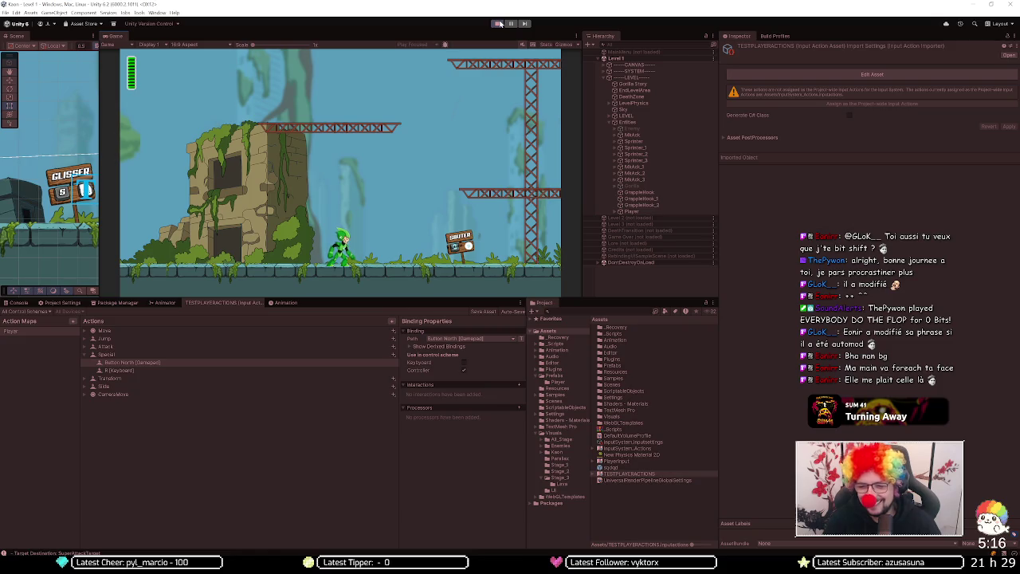
Step: Dash right with Shift, double-jump, climb the tower wall and fire another special projectile
{"action": "key", "text": "shift"}
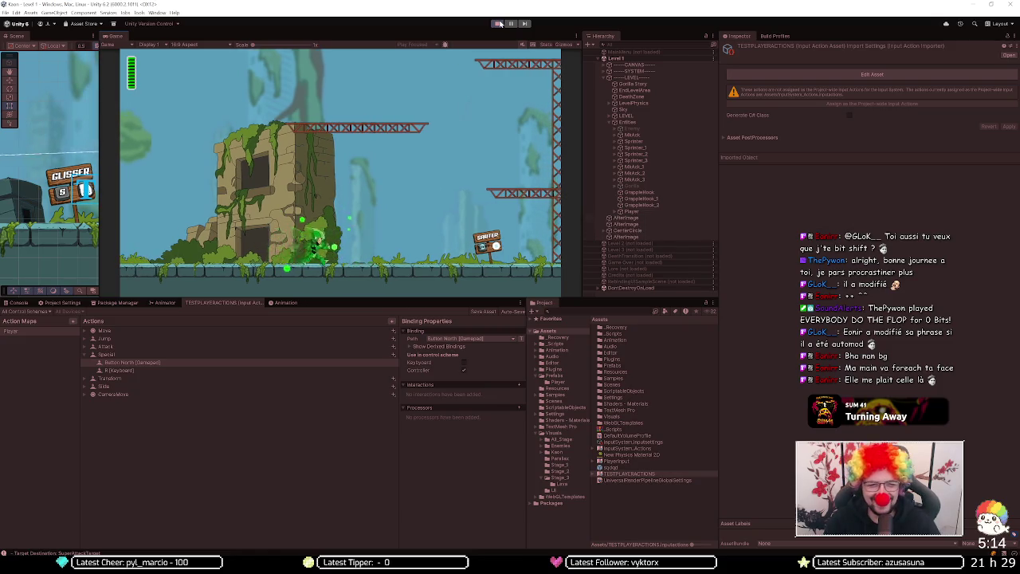
{"action": "key", "text": "space"}
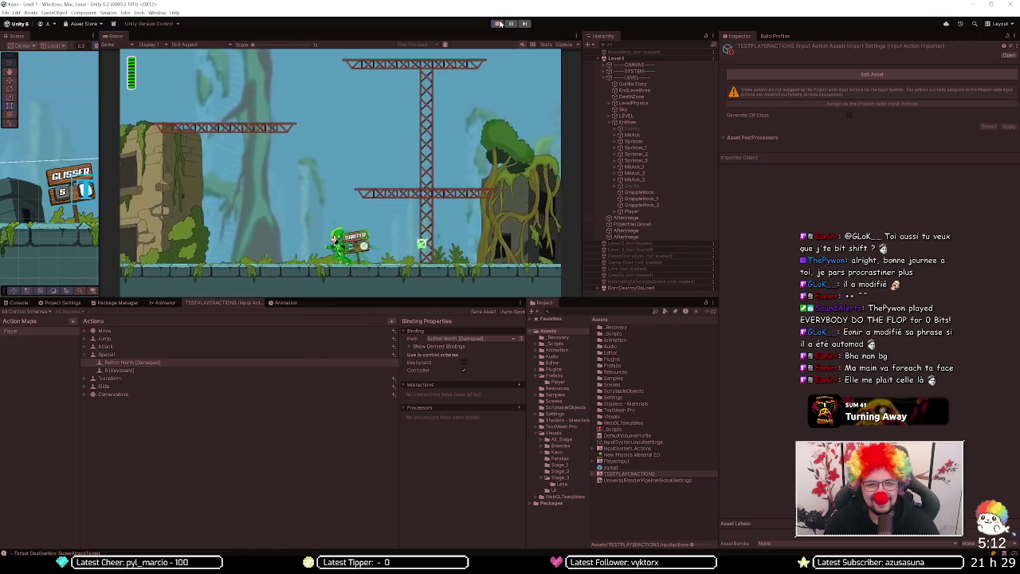
{"action": "key", "text": "space"}
{"action": "key", "text": "space"}
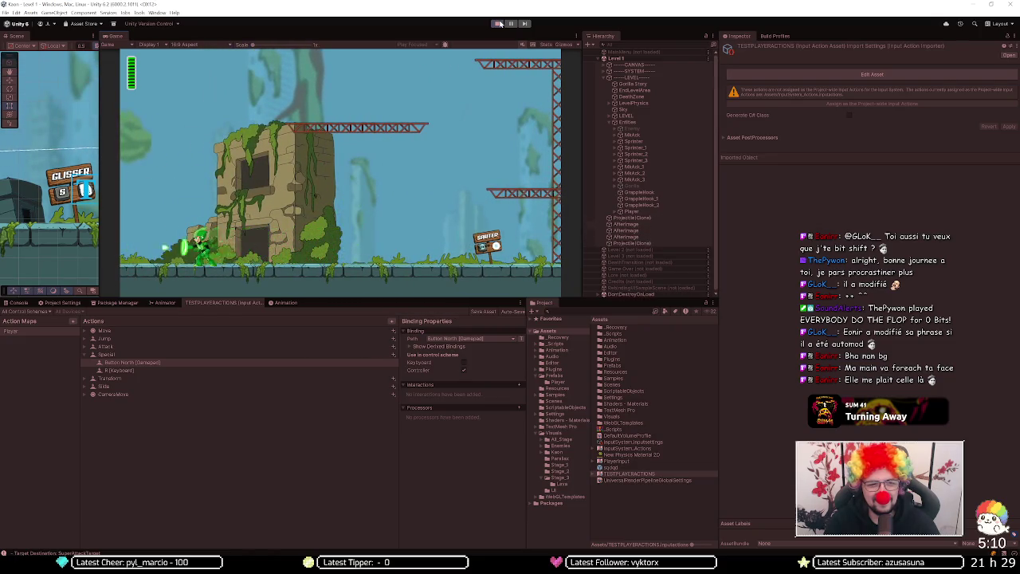
{"action": "key", "text": "shift"}
{"action": "key", "text": "Left"}
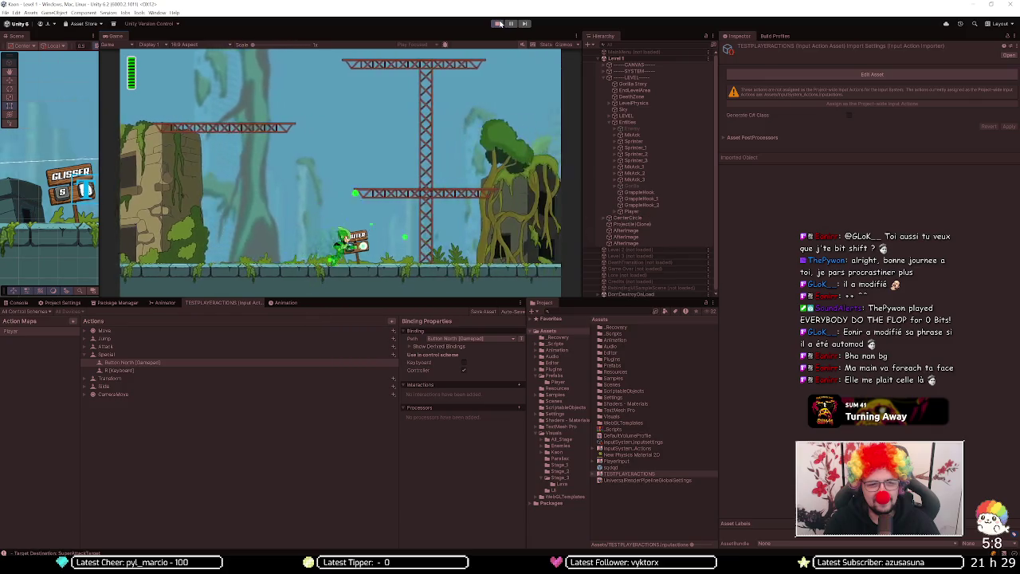
{"action": "key", "text": "r"}
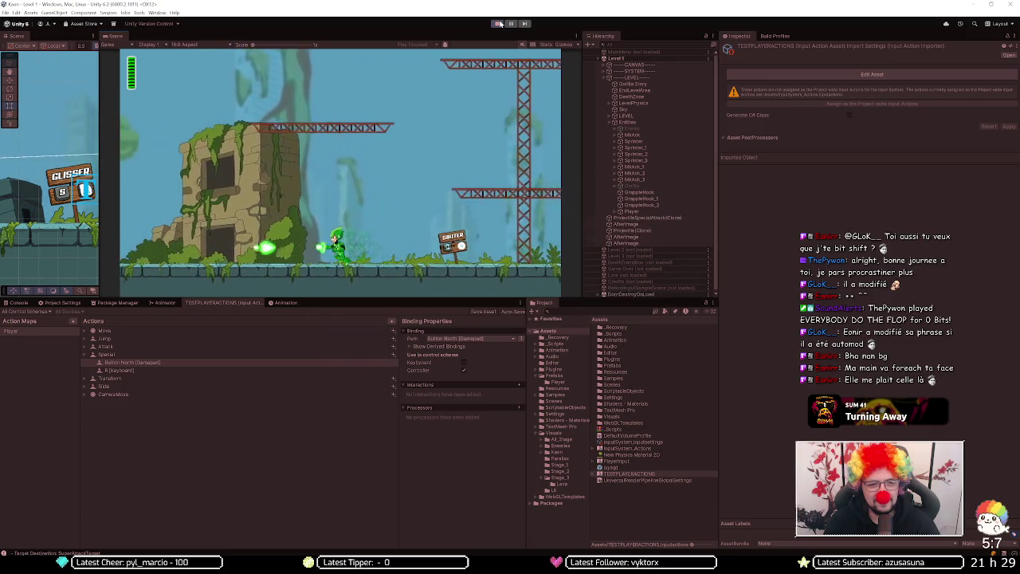
{"action": "key", "text": "Left"}
{"action": "key", "text": "Right"}
Step: Jump onto the ruin and the high girder, run right to new terrain, then stop the game
{"action": "key", "text": "Right"}
{"action": "key", "text": "Left"}
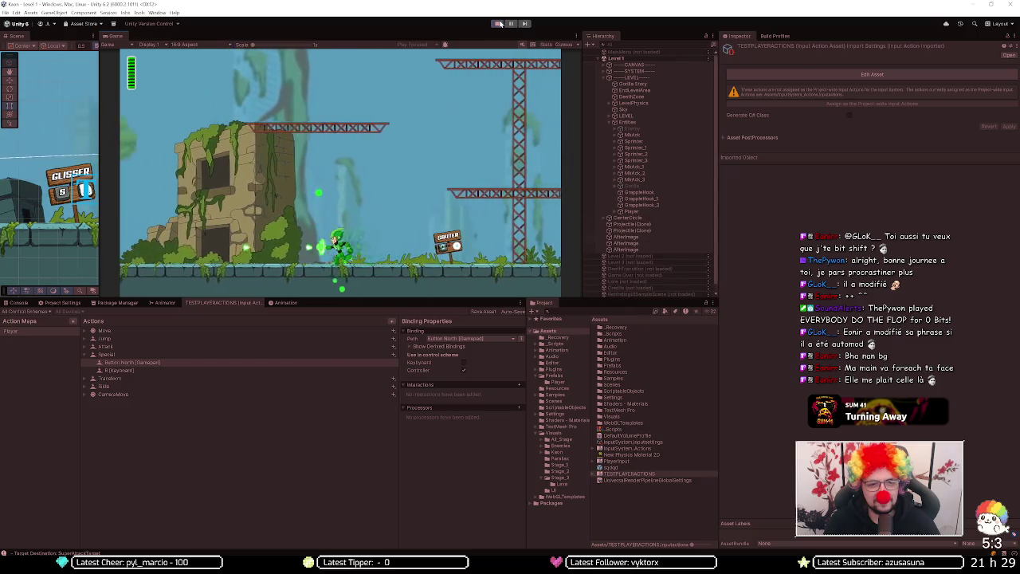
{"action": "key", "text": "Left"}
{"action": "key", "text": "space"}
{"action": "key", "text": "Right"}
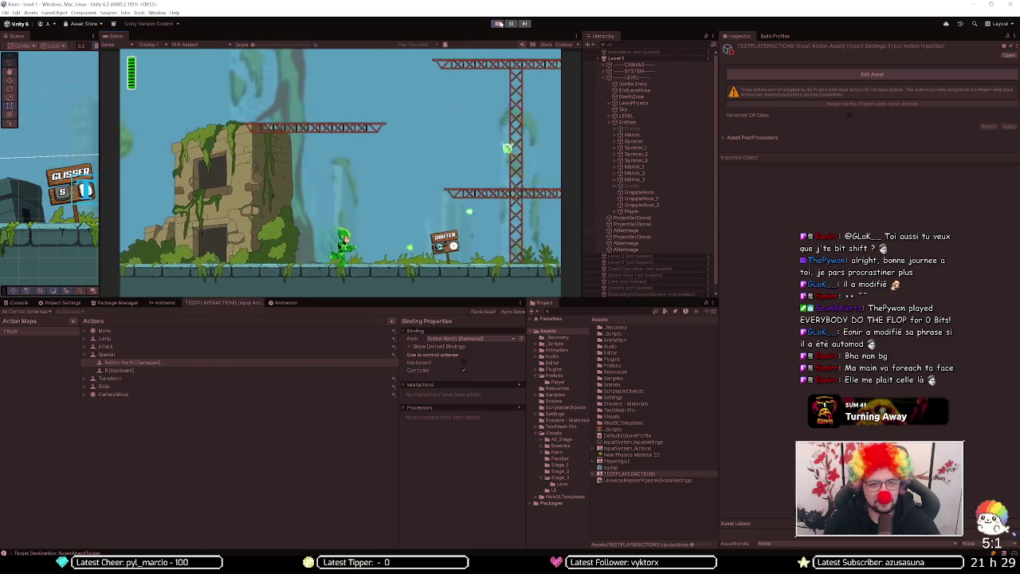
{"action": "key", "text": "Right"}
{"action": "key", "text": "space"}
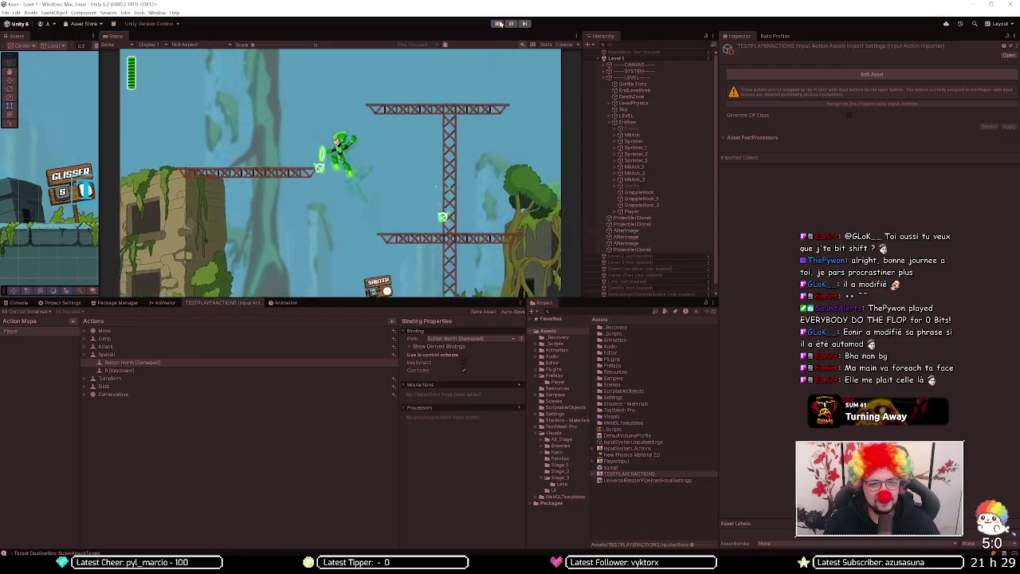
{"action": "key", "text": "space"}
{"action": "key", "text": "Right"}
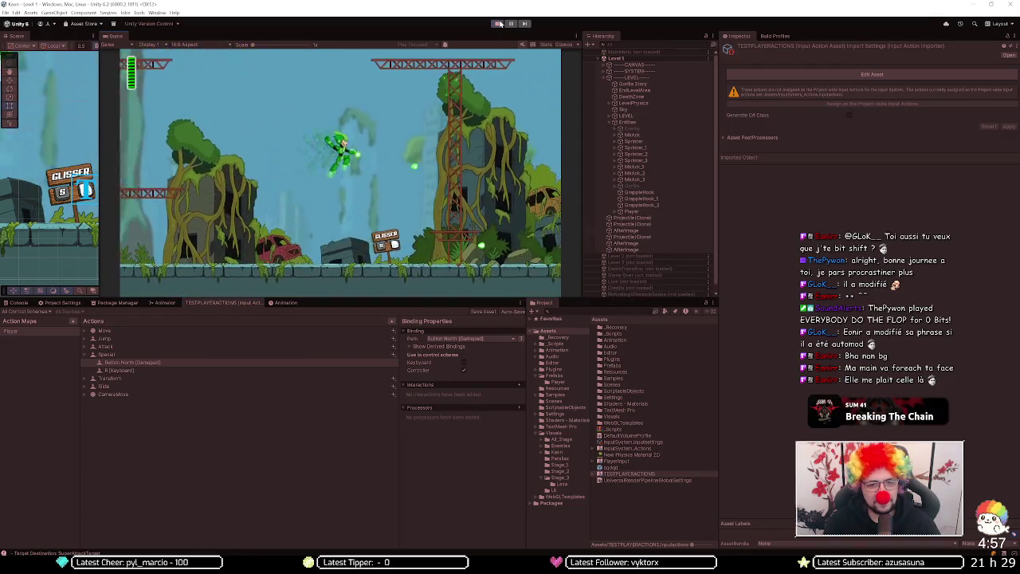
{"action": "key", "text": "Right"}
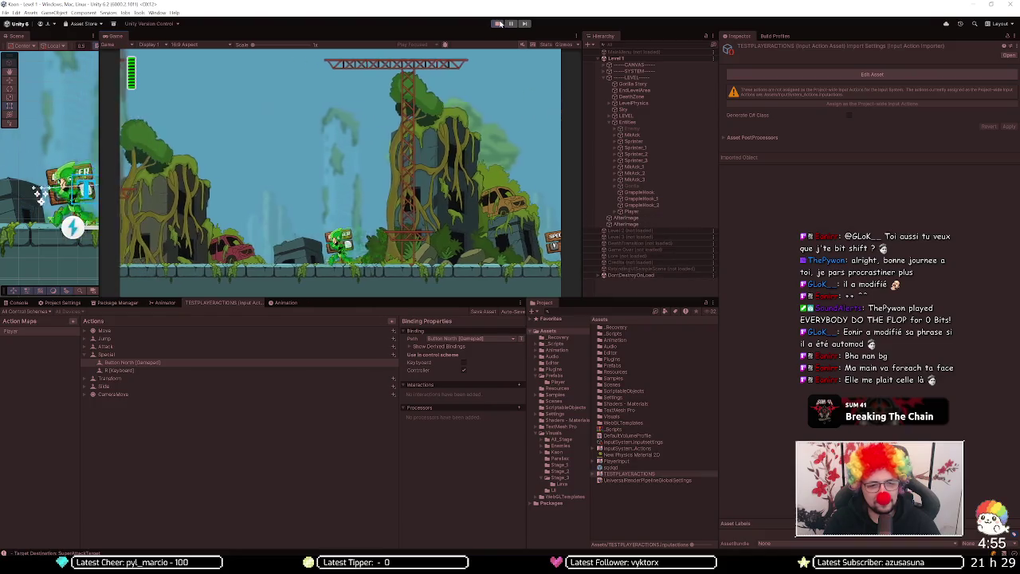
{"action": "key", "text": "Right"}
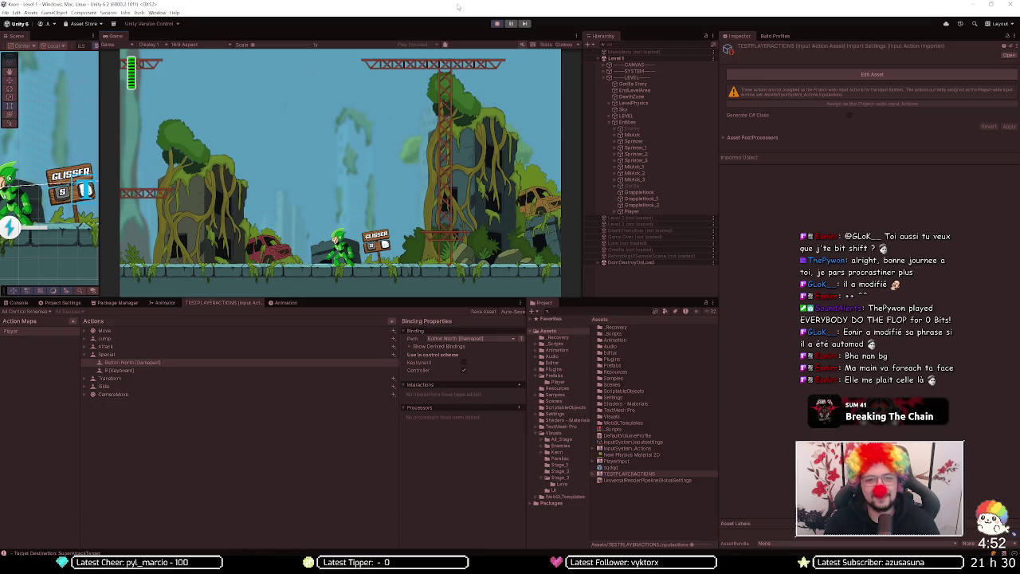
{"action": "left_click", "coordinate": [495, 23]}
Step: Expand the CameraMove, Slide, Transform, Attack, Jump and Move actions to show their bindings
{"action": "left_click", "coordinate": [86, 390]}
{"action": "left_click", "coordinate": [85, 386]}
{"action": "left_click", "coordinate": [83, 379]}
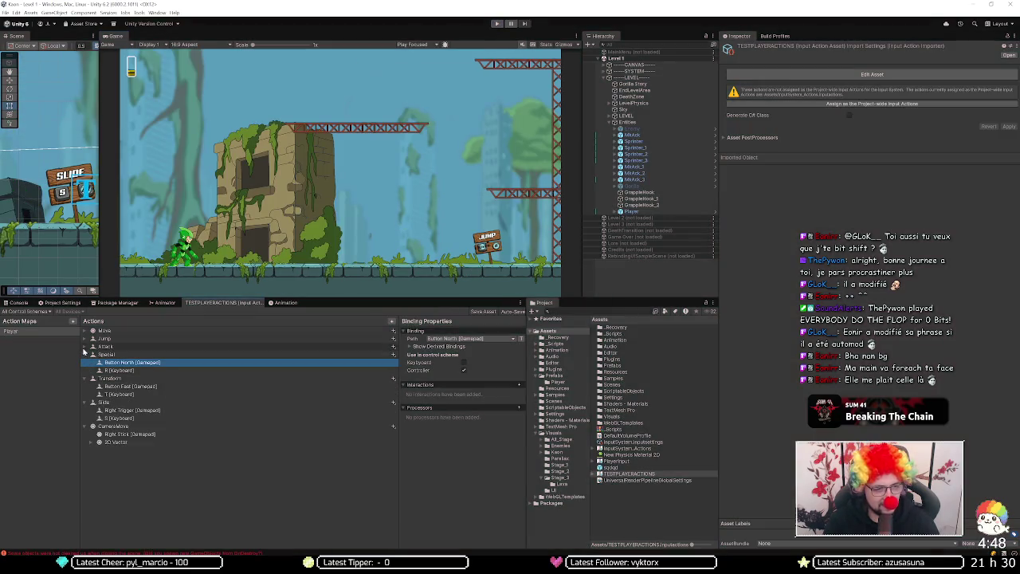
{"action": "left_click", "coordinate": [85, 347]}
{"action": "left_click", "coordinate": [85, 339]}
{"action": "left_click", "coordinate": [85, 331]}
Step: Assign Move's Left Stick to the Controller scheme and its W, S and A keys to Keyboard
{"action": "left_click", "coordinate": [99, 339]}
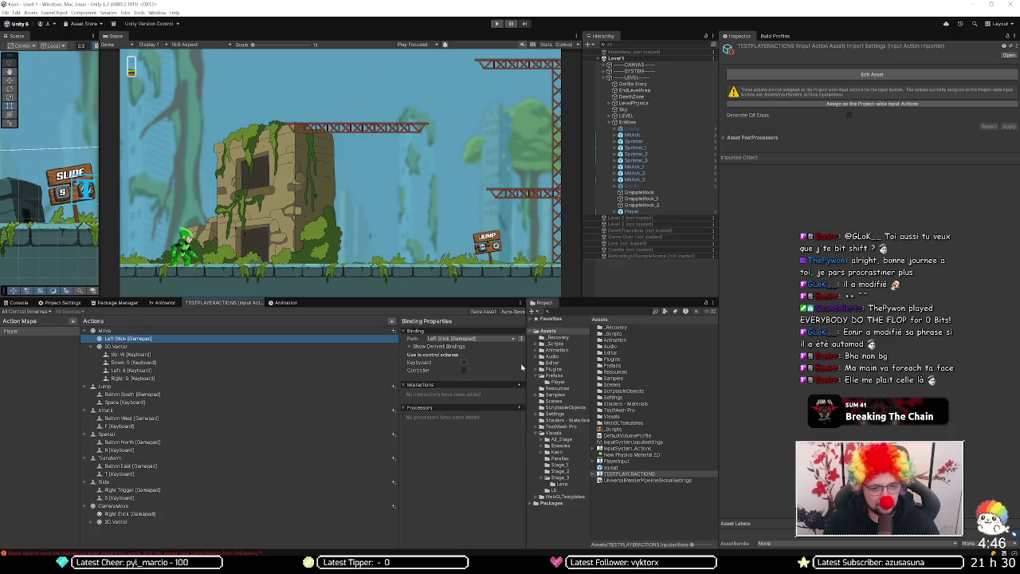
{"action": "left_click", "coordinate": [464, 371]}
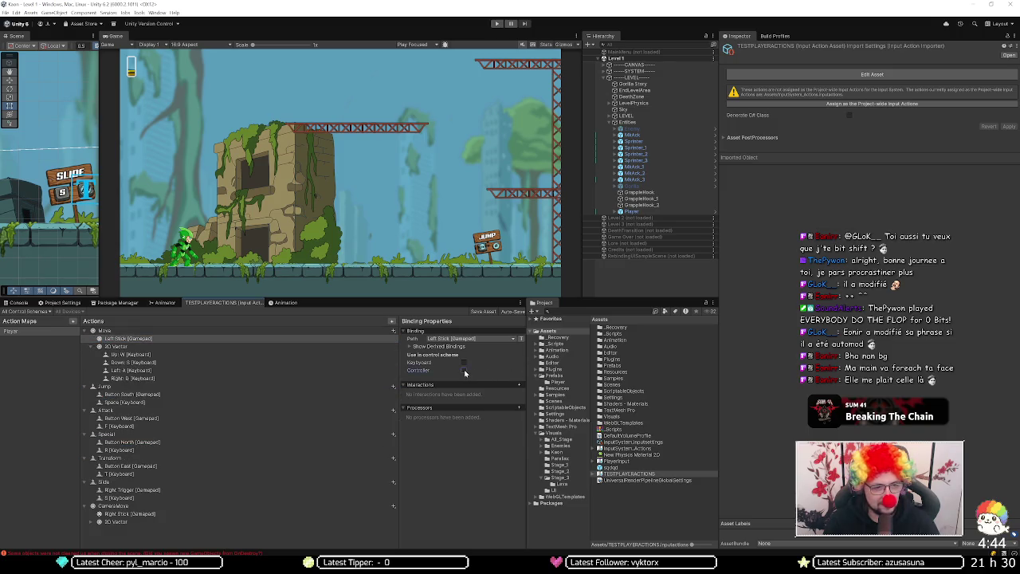
{"action": "left_click", "coordinate": [285, 349]}
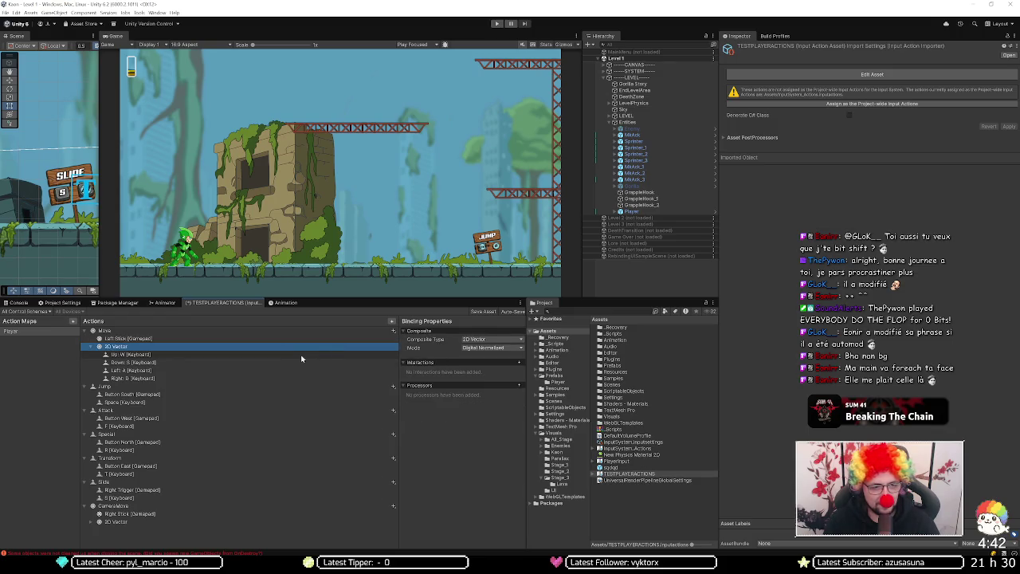
{"action": "left_click", "coordinate": [302, 355]}
{"action": "left_click", "coordinate": [463, 363]}
{"action": "left_click", "coordinate": [387, 362]}
{"action": "left_click", "coordinate": [463, 362]}
{"action": "left_click", "coordinate": [388, 370]}
{"action": "left_click", "coordinate": [463, 362]}
{"action": "left_click", "coordinate": [368, 378]}
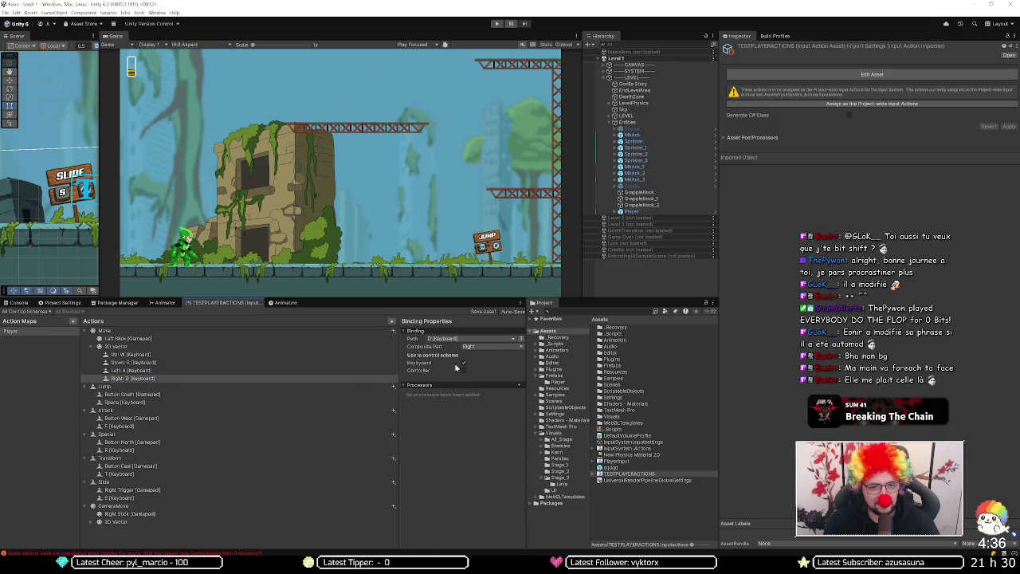
Step: Add Button South and Button West to the Controller scheme, and Space and F to Keyboard
{"action": "left_click", "coordinate": [221, 394]}
{"action": "left_click", "coordinate": [460, 371]}
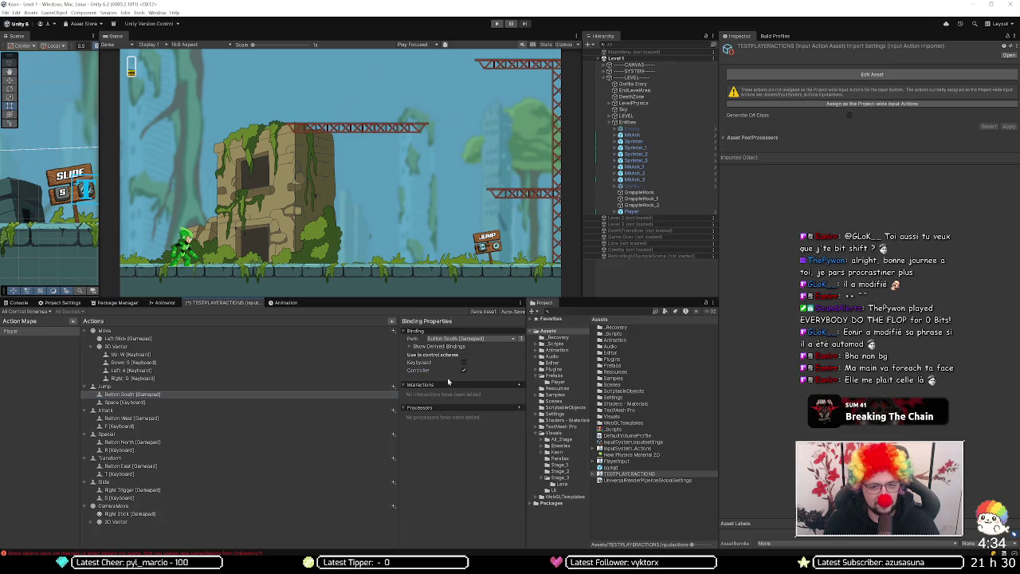
{"action": "left_click", "coordinate": [326, 402]}
{"action": "left_click", "coordinate": [462, 355]}
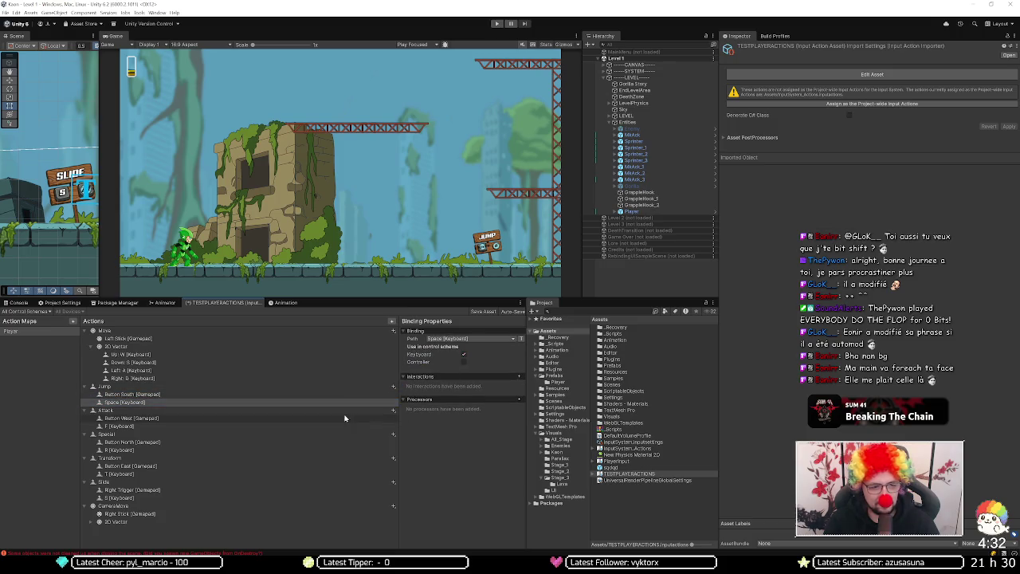
{"action": "left_click", "coordinate": [363, 418]}
{"action": "left_click", "coordinate": [465, 371]}
{"action": "left_click", "coordinate": [330, 425]}
{"action": "left_click", "coordinate": [463, 355]}
Step: Add R and T to the Keyboard scheme, and Button East and Right Trigger to Controller
{"action": "left_click", "coordinate": [358, 442]}
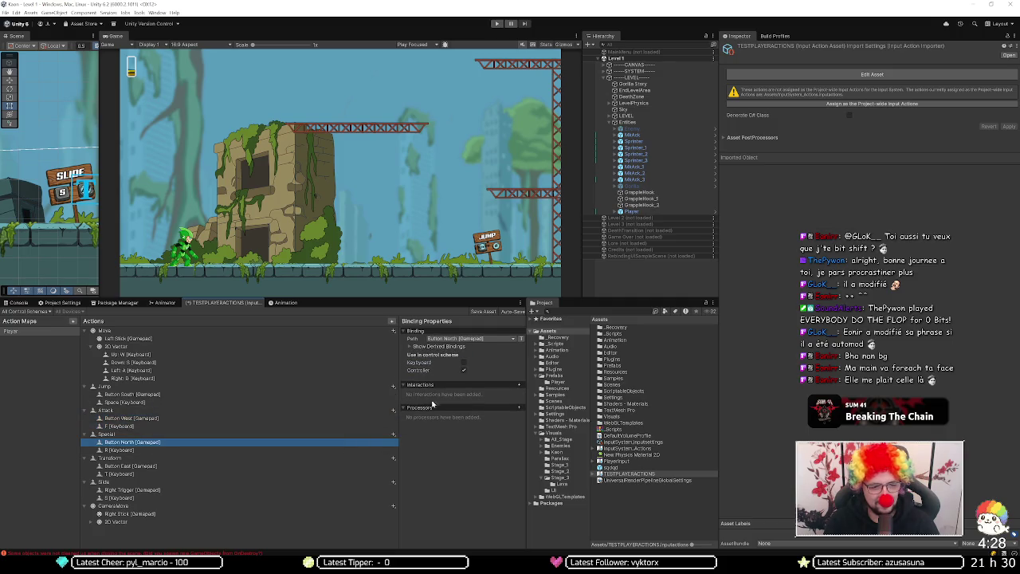
{"action": "left_click", "coordinate": [340, 450]}
{"action": "left_click", "coordinate": [463, 354]}
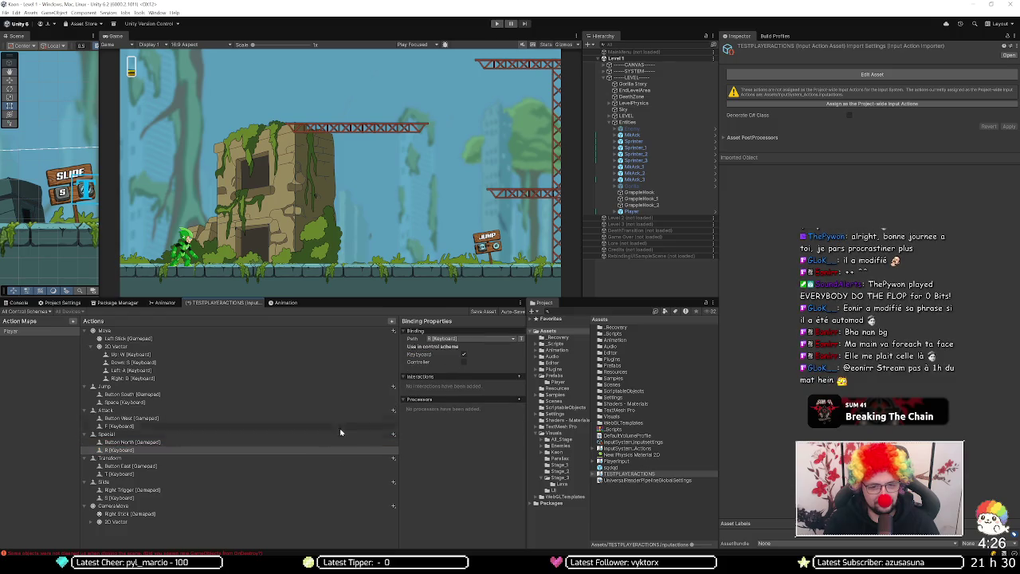
{"action": "left_click", "coordinate": [311, 467]}
{"action": "left_click", "coordinate": [464, 370]}
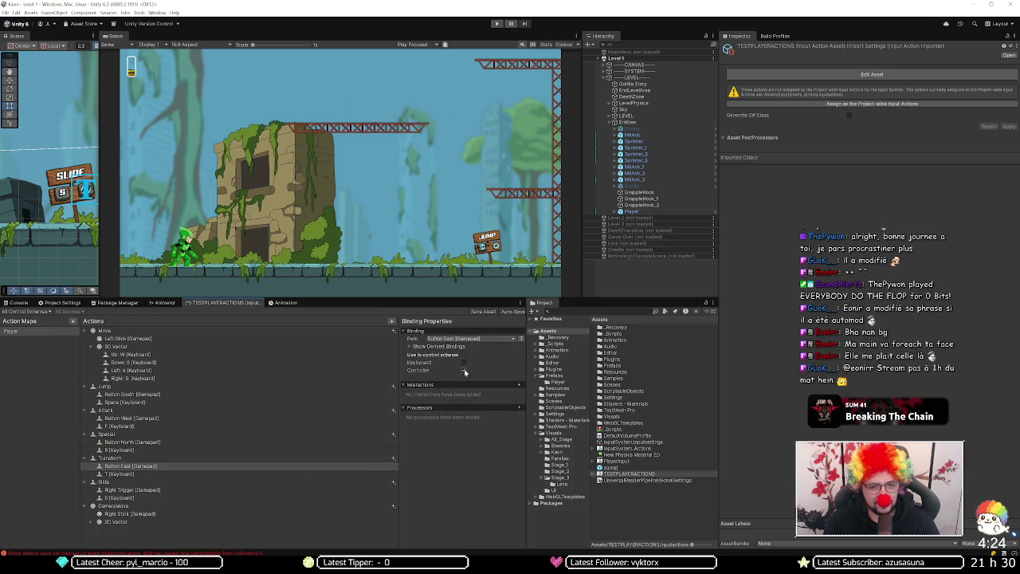
{"action": "left_click", "coordinate": [313, 473]}
{"action": "left_click", "coordinate": [464, 354]}
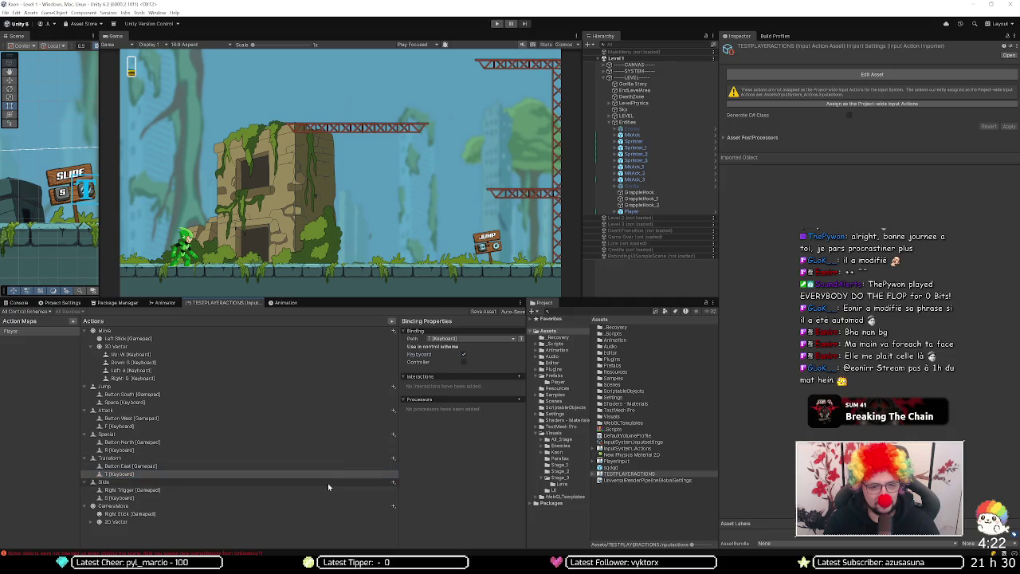
{"action": "left_click", "coordinate": [327, 491]}
{"action": "left_click", "coordinate": [464, 370]}
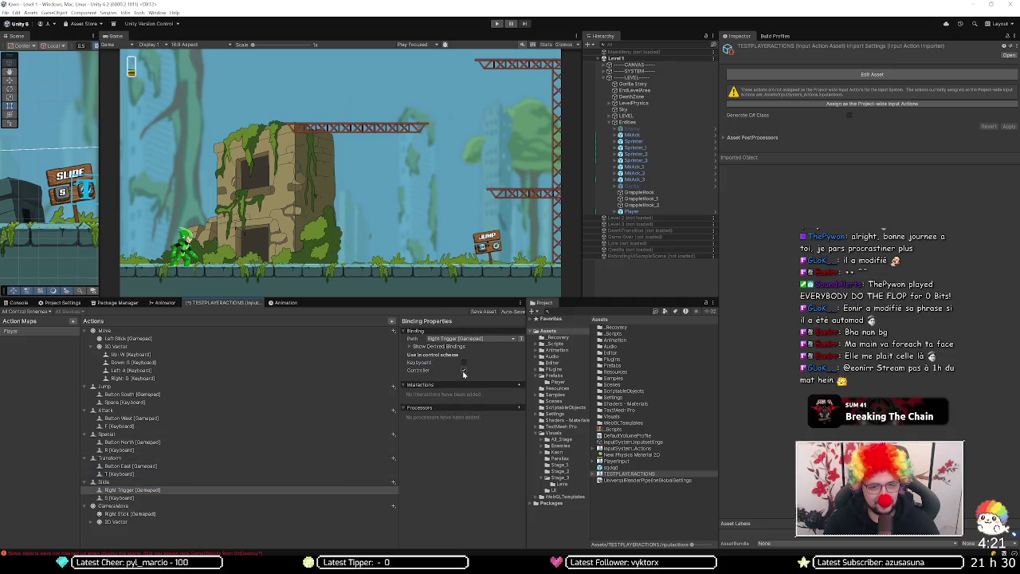
{"action": "left_click", "coordinate": [325, 497]}
Step: Put CameraMove's 2D Vector parts Up: O and Down: L in the Keyboard scheme, then enter Play mode
{"action": "left_click", "coordinate": [353, 514]}
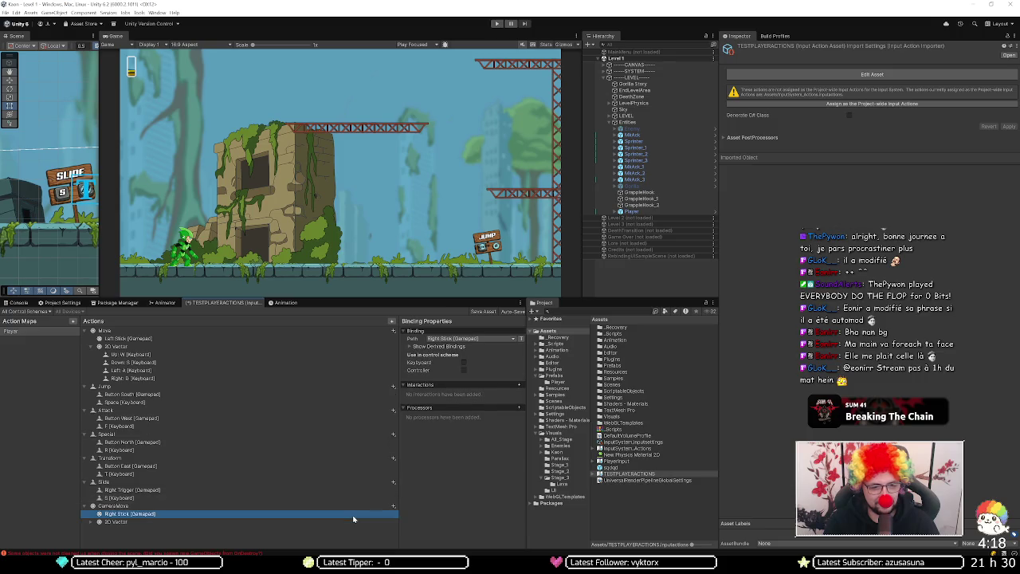
{"action": "key", "text": "Down"}
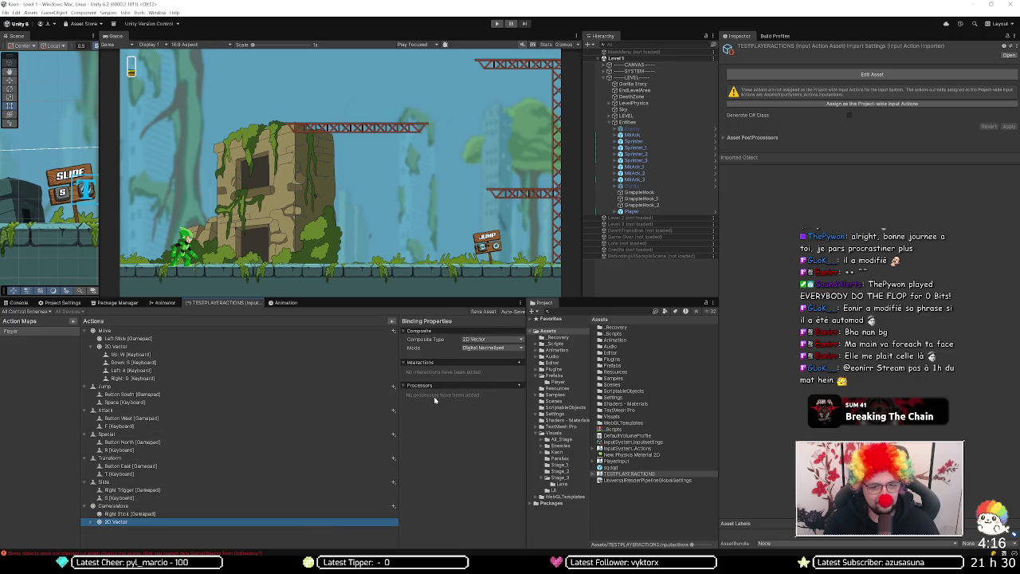
{"action": "left_click", "coordinate": [92, 522]}
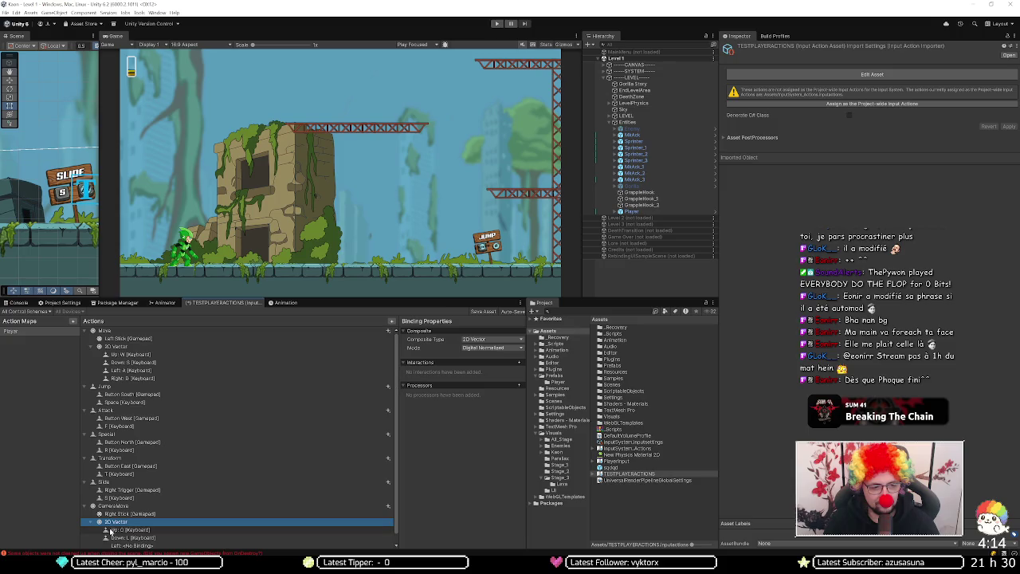
{"action": "left_click", "coordinate": [114, 530]}
{"action": "left_click", "coordinate": [462, 362]}
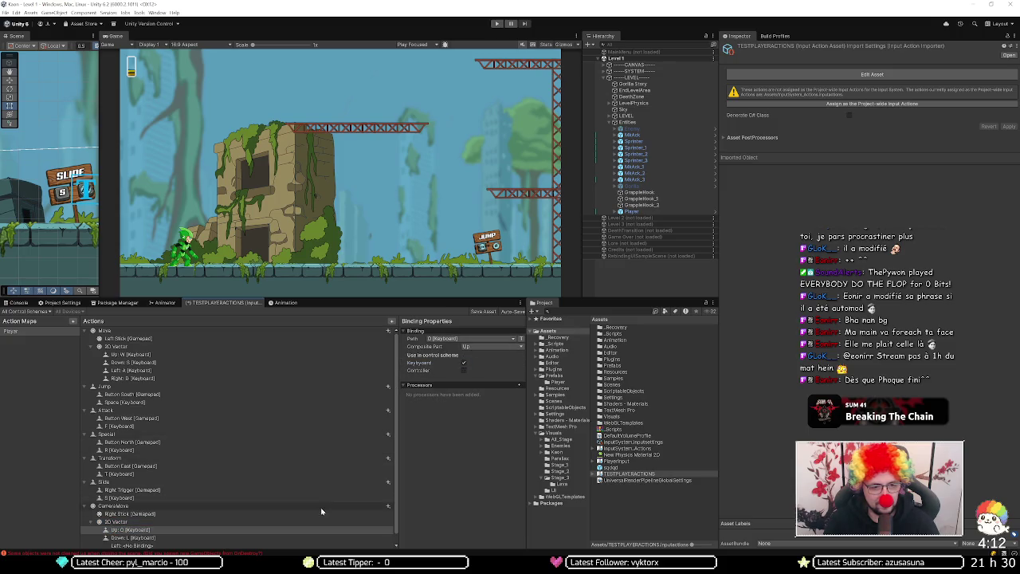
{"action": "left_click", "coordinate": [329, 537]}
{"action": "left_click", "coordinate": [463, 363]}
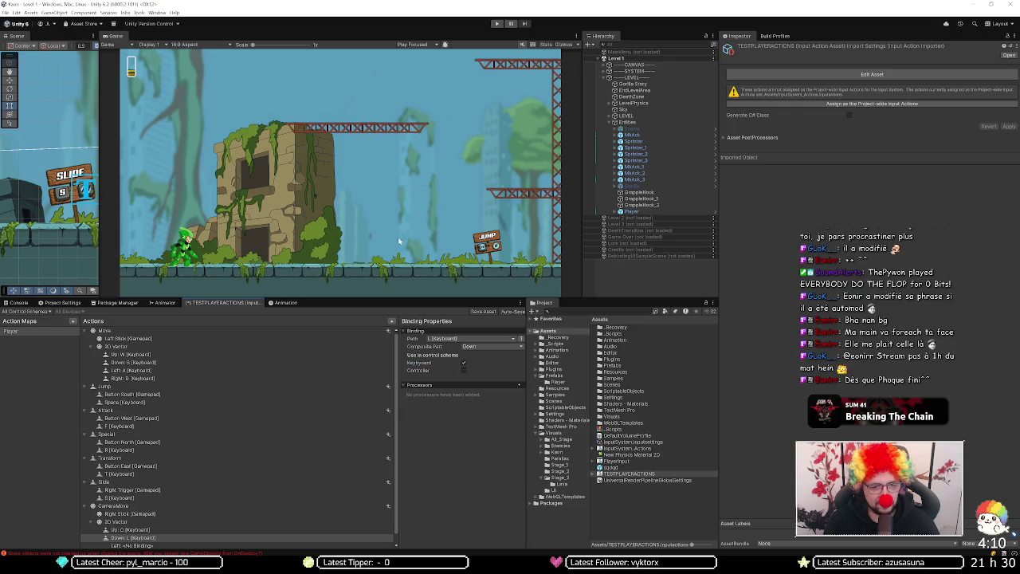
{"action": "left_click", "coordinate": [497, 23]}
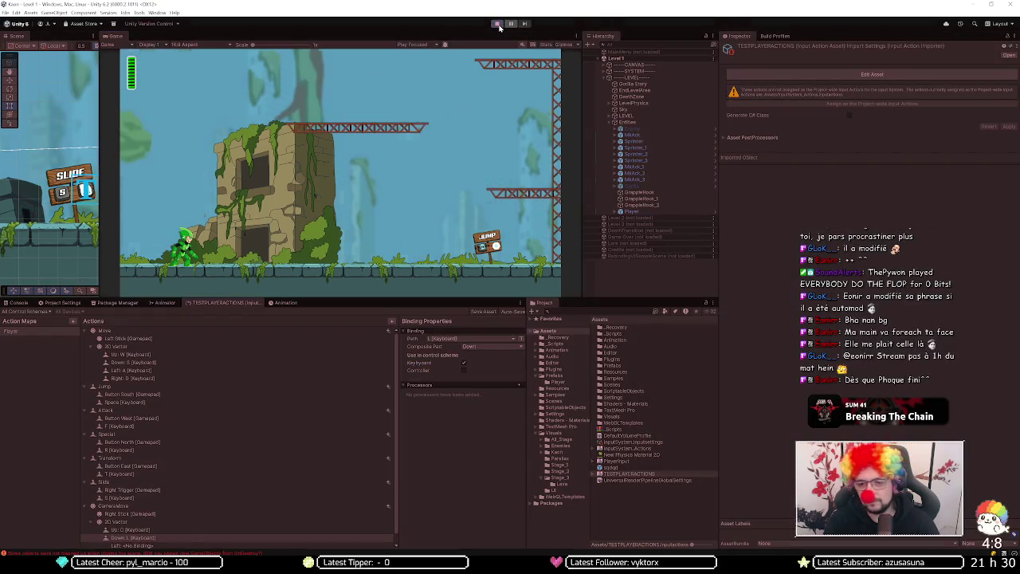
Step: Run right with D, jump with Space and fire projectiles with F across the first platforms
{"action": "key", "text": "d"}
{"action": "key", "text": "space"}
{"action": "key", "text": "f"}
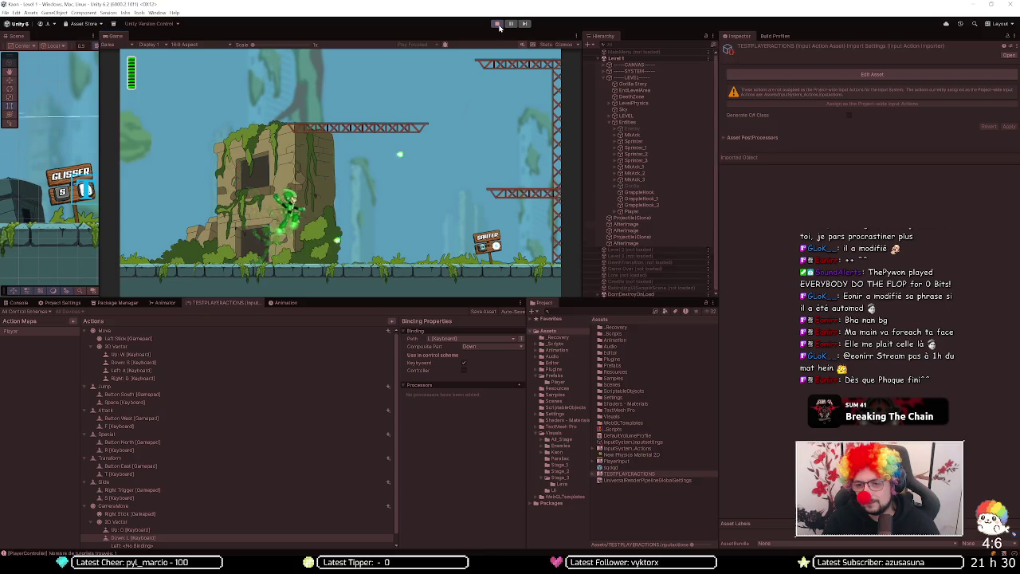
{"action": "key", "text": "d"}
{"action": "key", "text": "space"}
{"action": "key", "text": "space"}
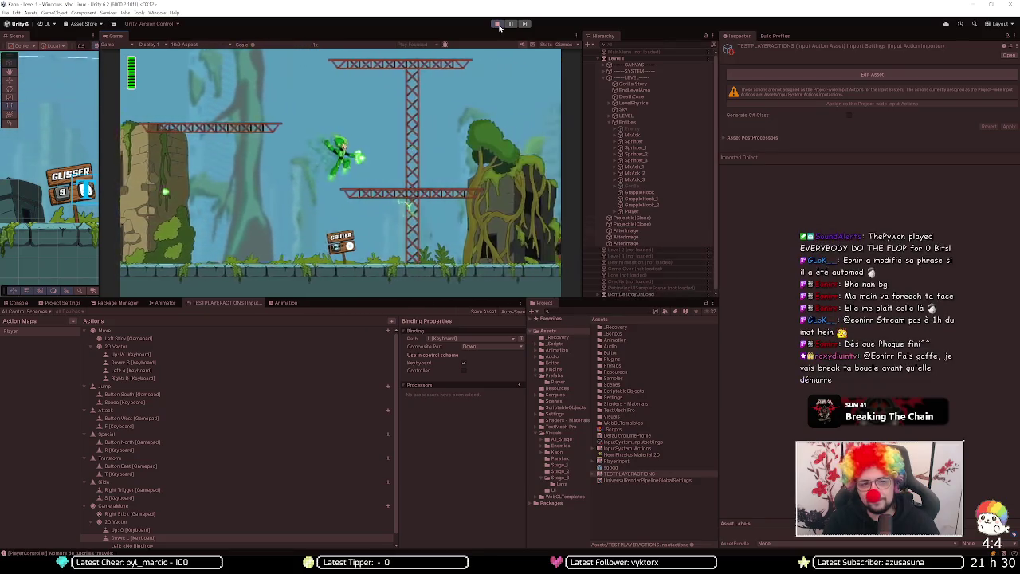
{"action": "key", "text": "d"}
{"action": "key", "text": "space"}
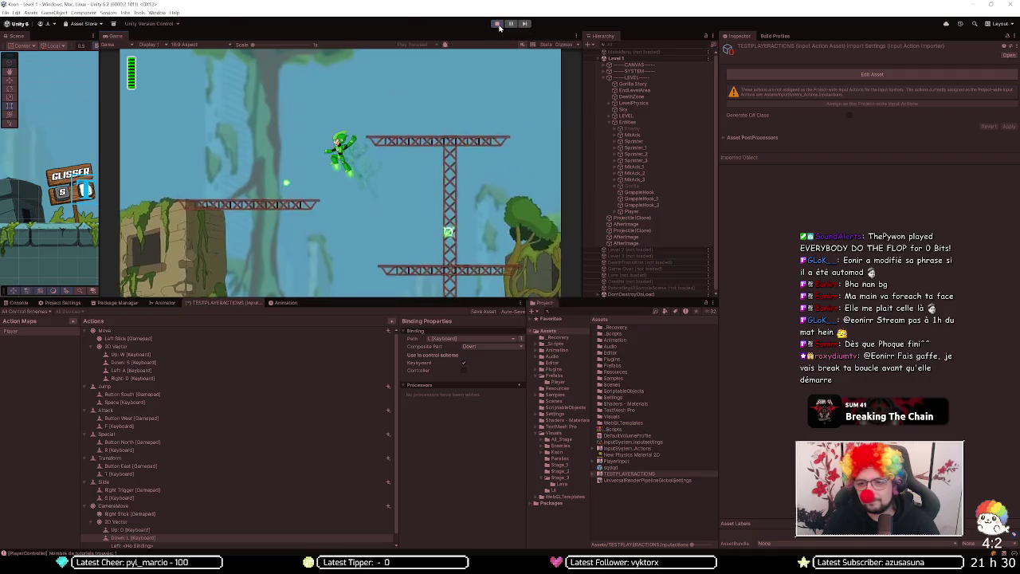
{"action": "key", "text": "d"}
{"action": "key", "text": "f"}
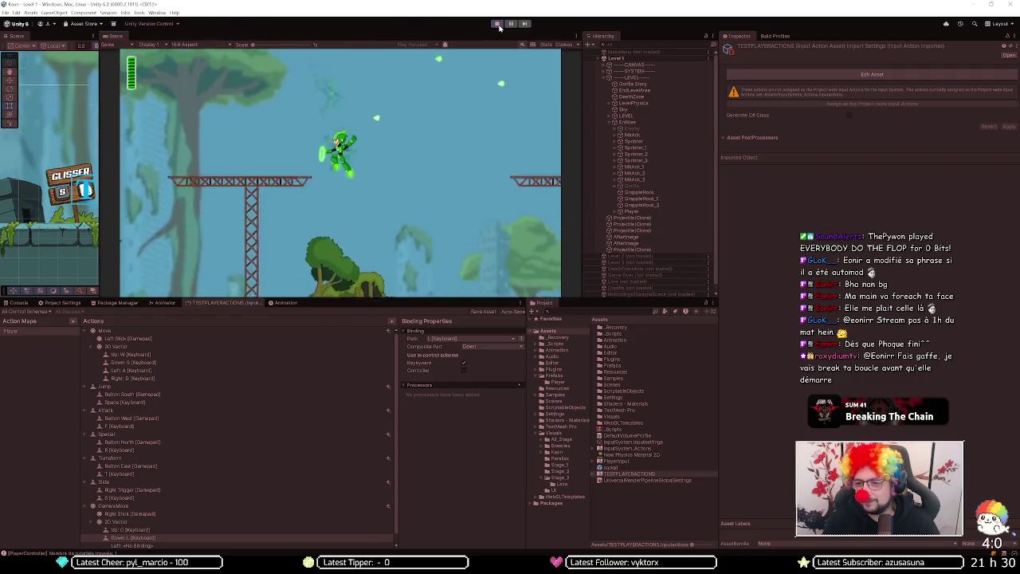
Step: Jump onto the tree top and tower, pass the GLISSER sign and red car, then save the input actions asset
{"action": "key", "text": "d"}
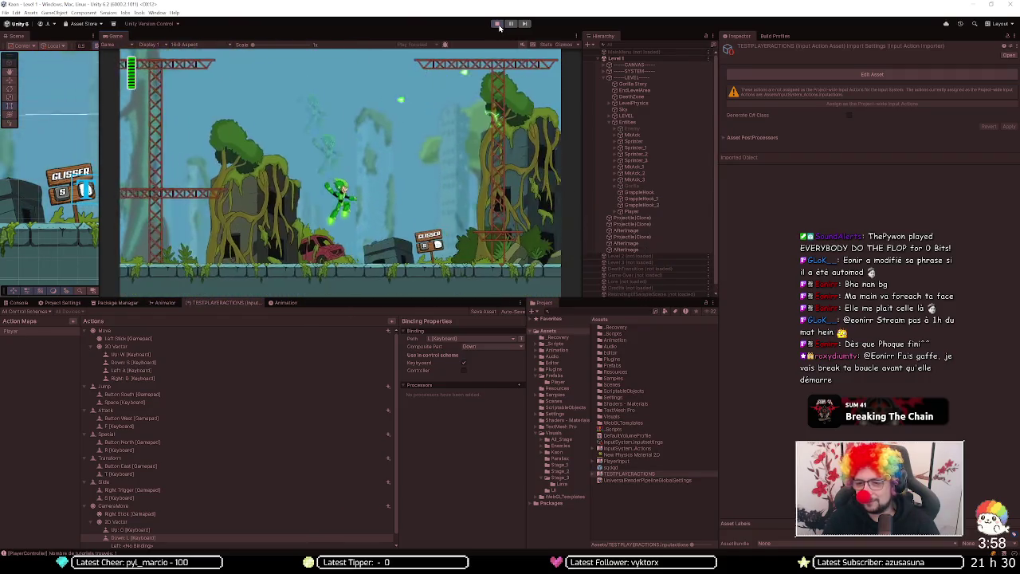
{"action": "key", "text": "space"}
{"action": "key", "text": "a"}
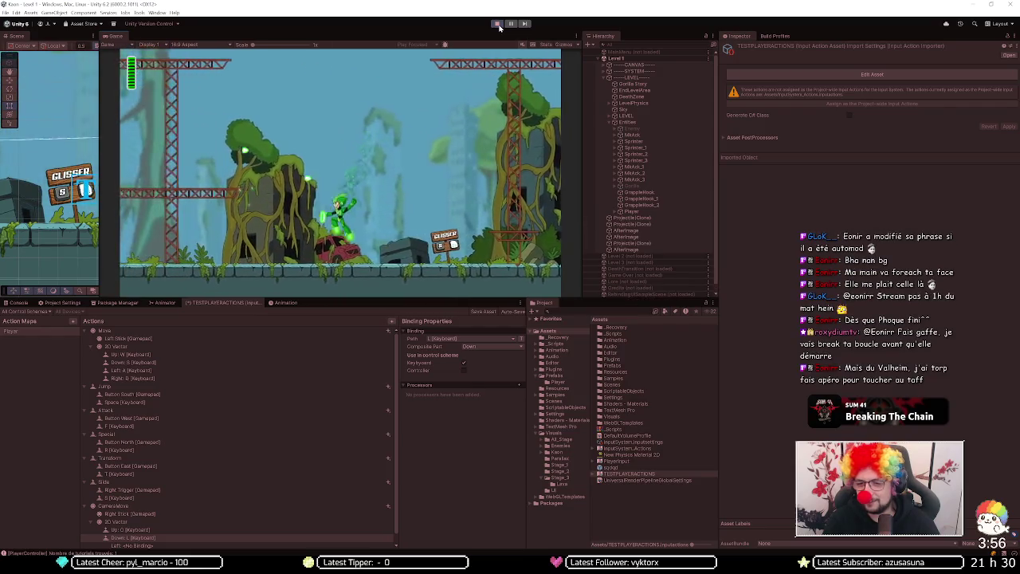
{"action": "key", "text": "space"}
{"action": "key", "text": "d"}
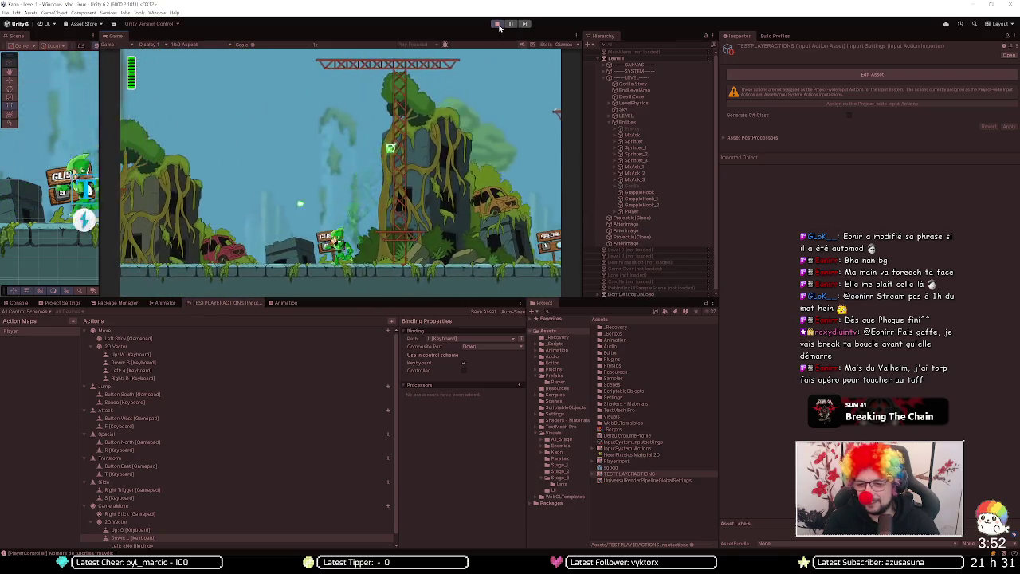
{"action": "key", "text": "space"}
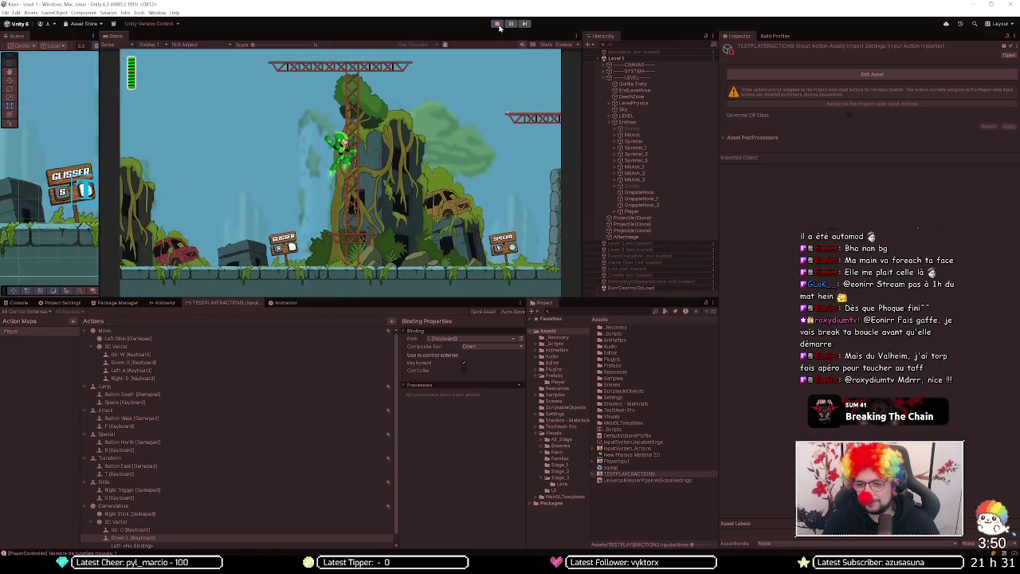
{"action": "key", "text": "a"}
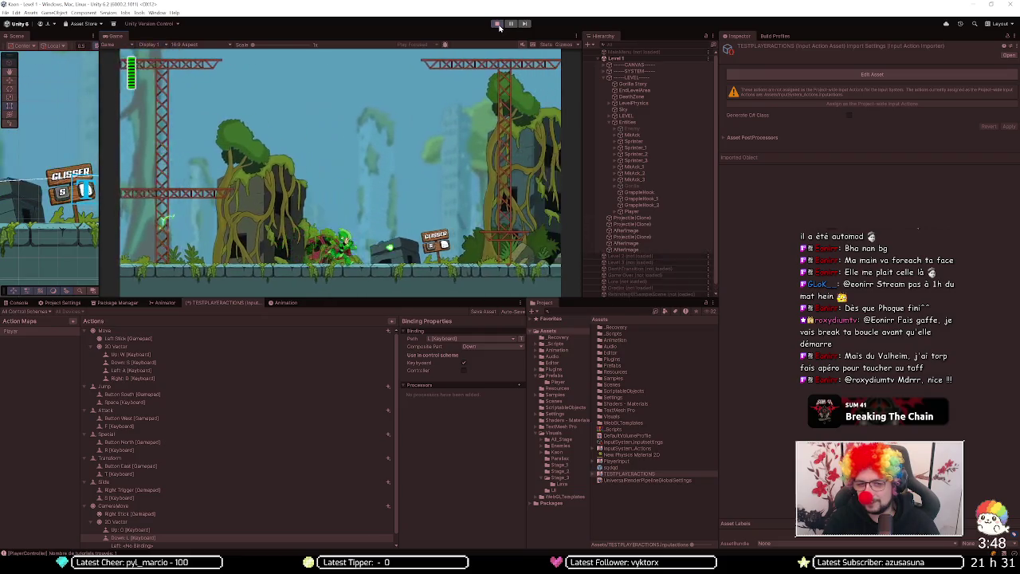
{"action": "key", "text": "d"}
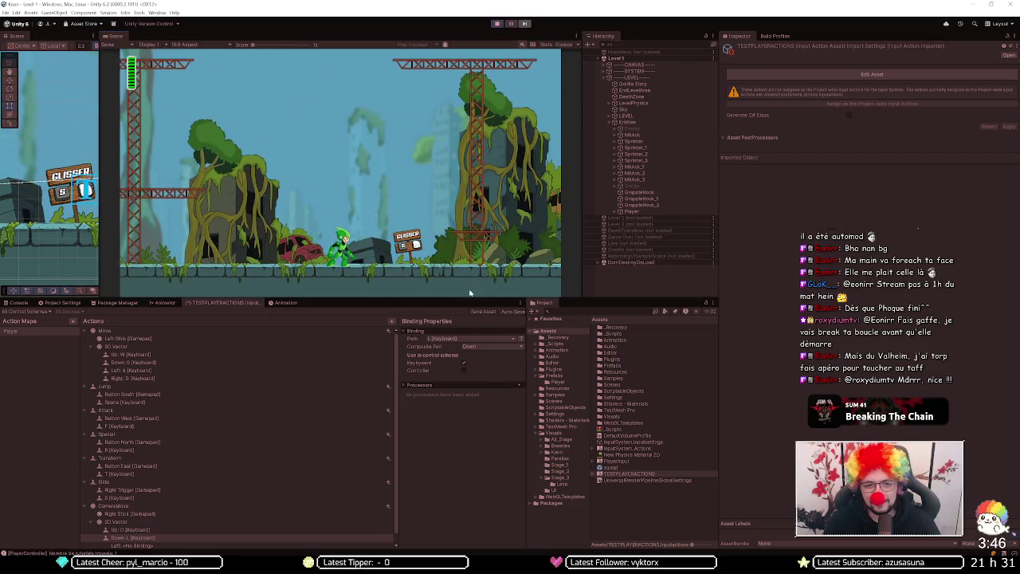
{"action": "left_click", "coordinate": [474, 313]}
Step: Restart the level, then run right and jump up across the ruins
{"action": "left_click", "coordinate": [496, 27]}
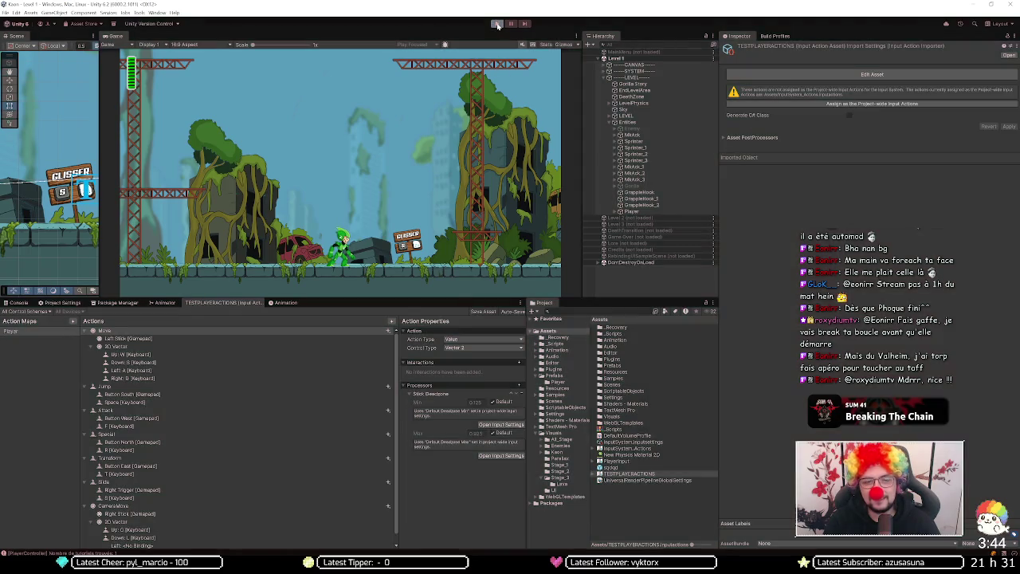
{"action": "left_click", "coordinate": [497, 26]}
{"action": "key", "text": "d"}
{"action": "key", "text": "space"}
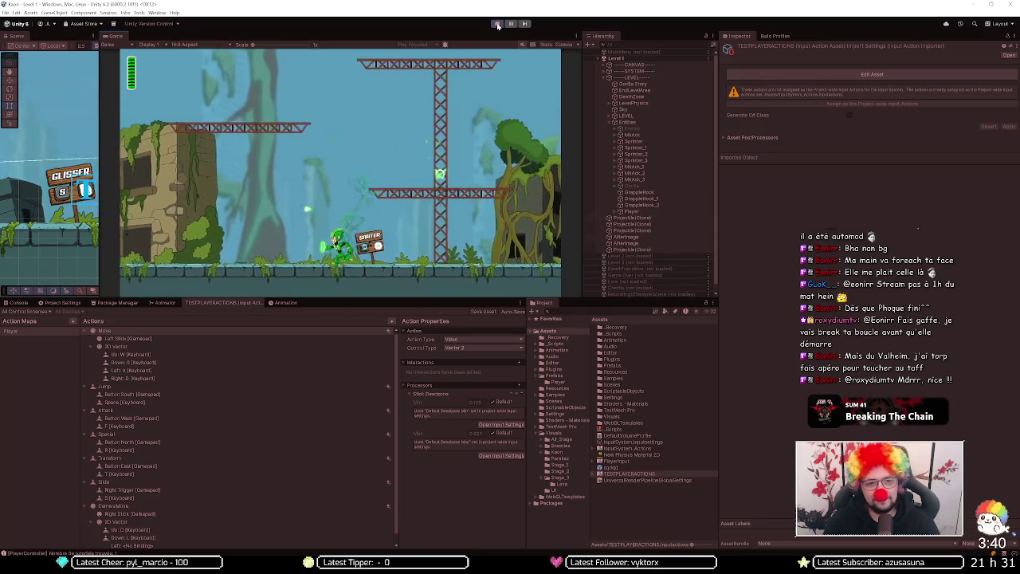
{"action": "key", "text": "space"}
{"action": "key", "text": "d"}
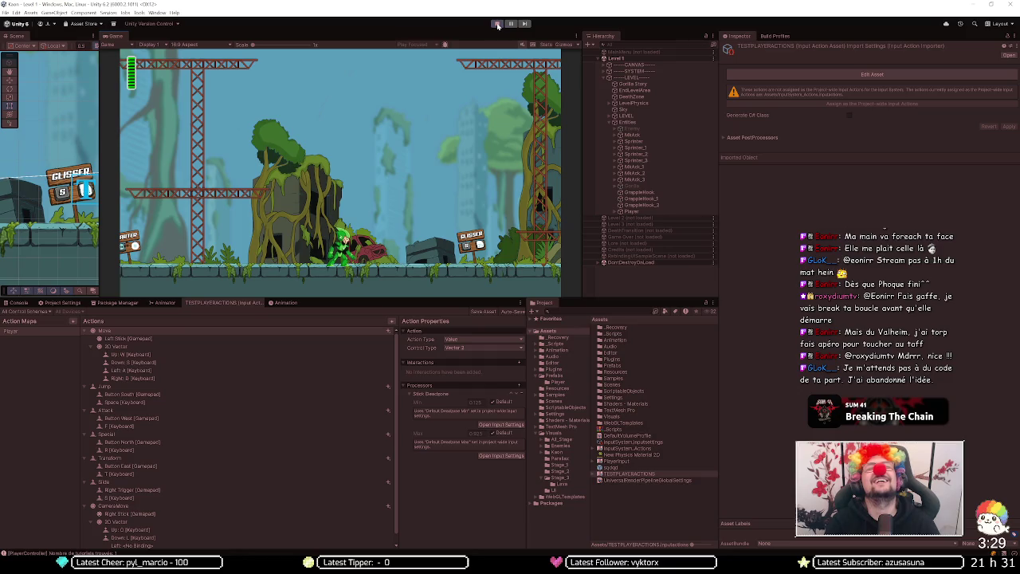
Step: Move the character left and right with A and D, then run right and jump
{"action": "key", "text": "a"}
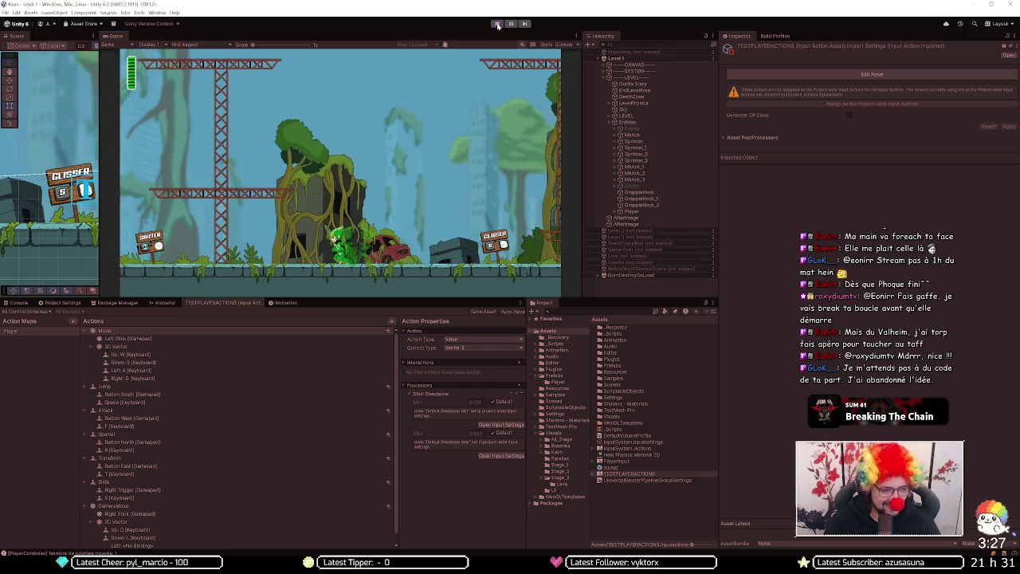
{"action": "key", "text": "d"}
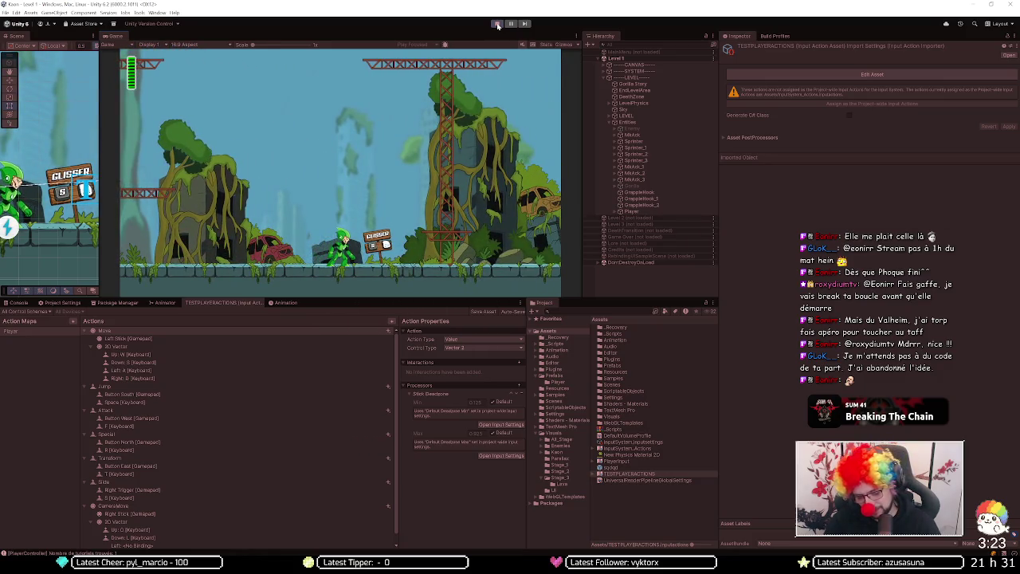
{"action": "key", "text": "a"}
{"action": "key", "text": "d"}
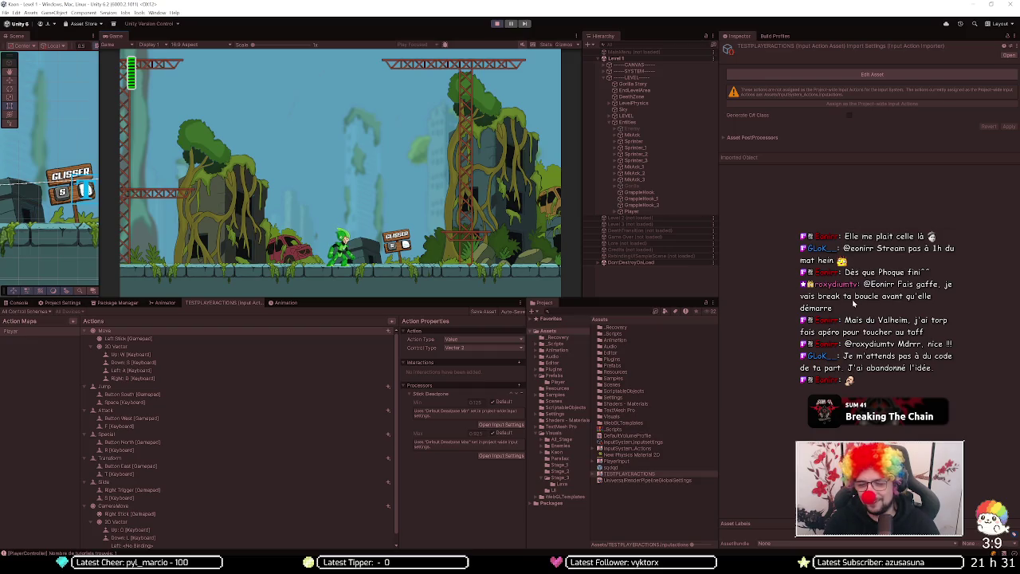
{"action": "key", "text": "d"}
{"action": "key", "text": "space"}
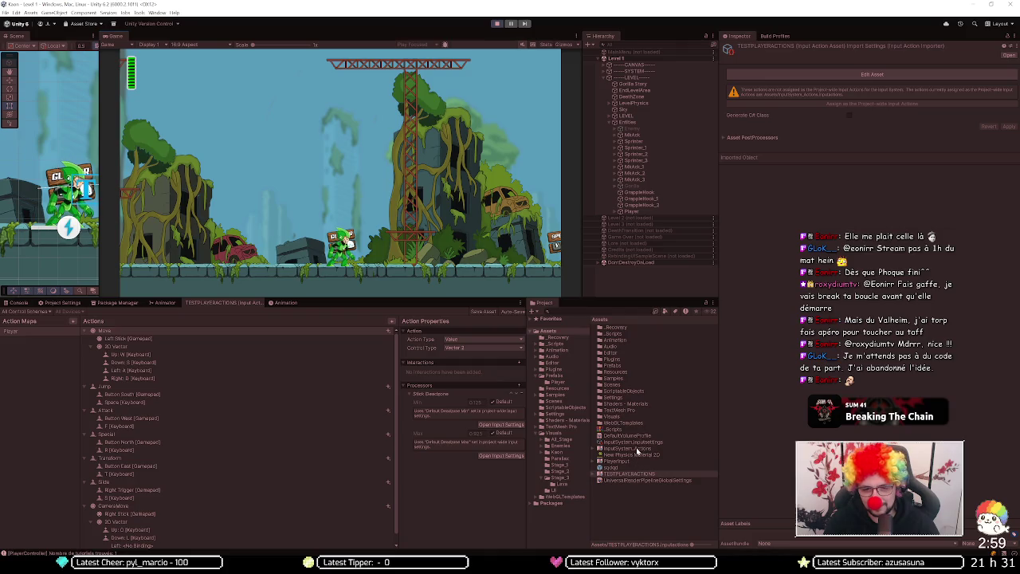
Step: Open the InputSystem_Actions asset, then the PlayerInput asset, showing the Player map's actions
{"action": "double_click", "coordinate": [636, 449]}
{"action": "left_click", "coordinate": [36, 332]}
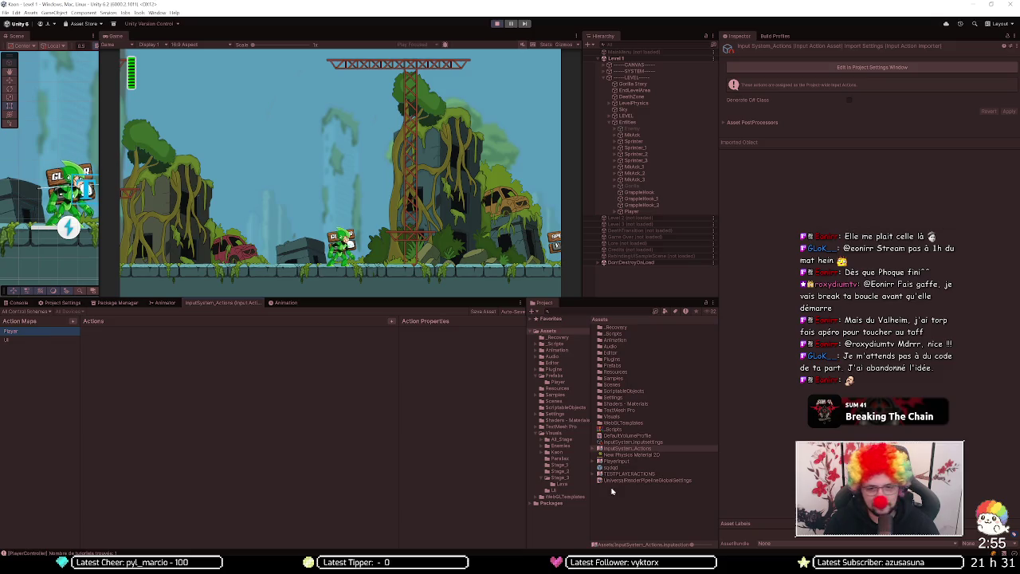
{"action": "double_click", "coordinate": [642, 460]}
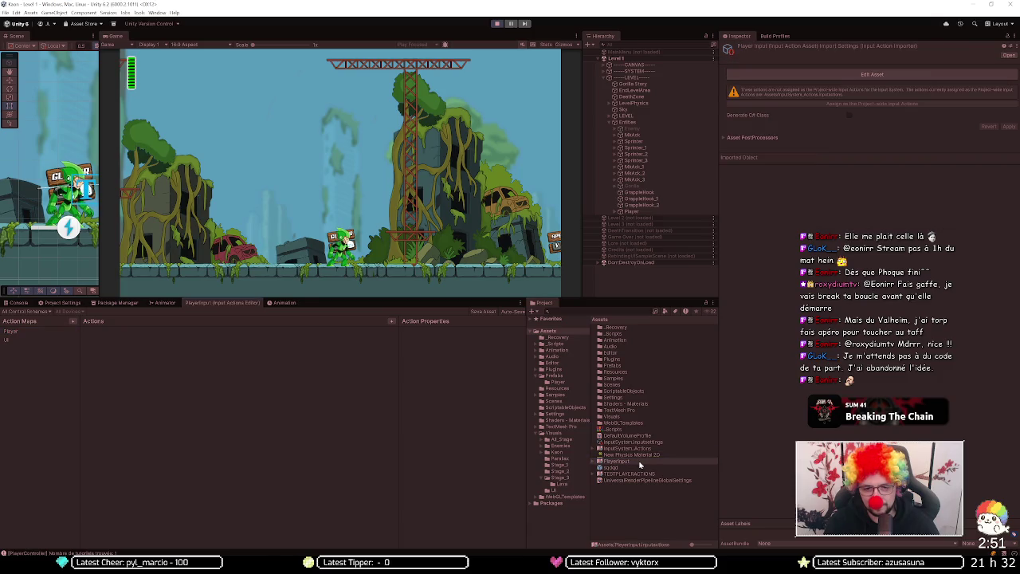
{"action": "left_click", "coordinate": [59, 334]}
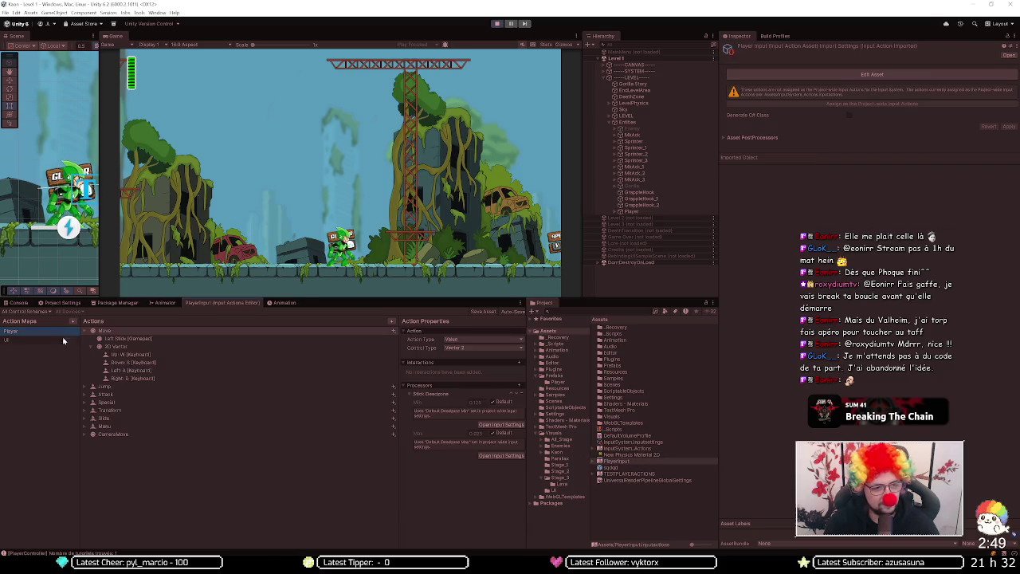
Step: Expand Slide to review its S [Keyboard] and Right Trigger [Gamepad] bindings, then expand Menu
{"action": "left_click", "coordinate": [122, 418]}
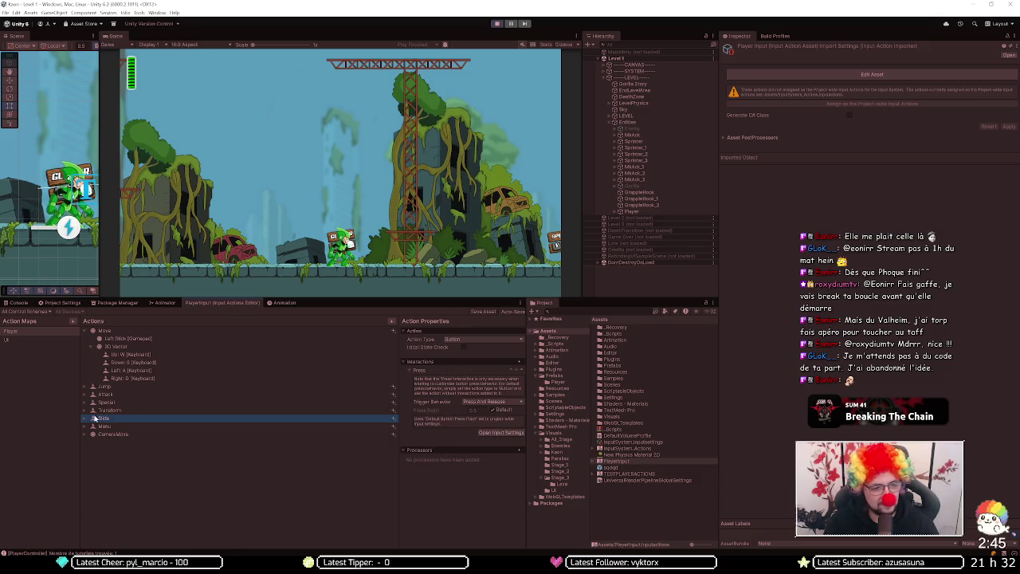
{"action": "left_click", "coordinate": [85, 419]}
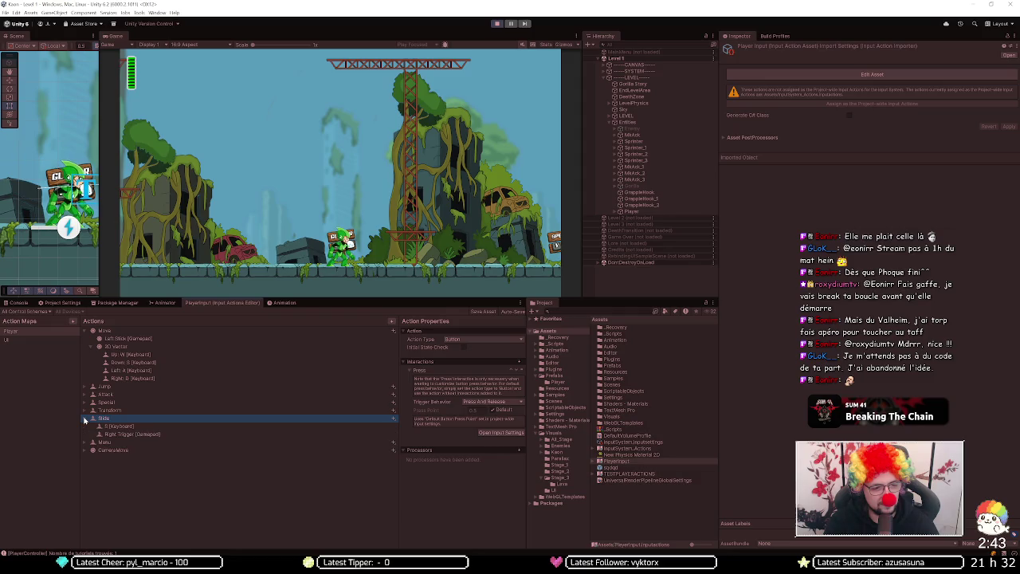
{"action": "left_click", "coordinate": [121, 427]}
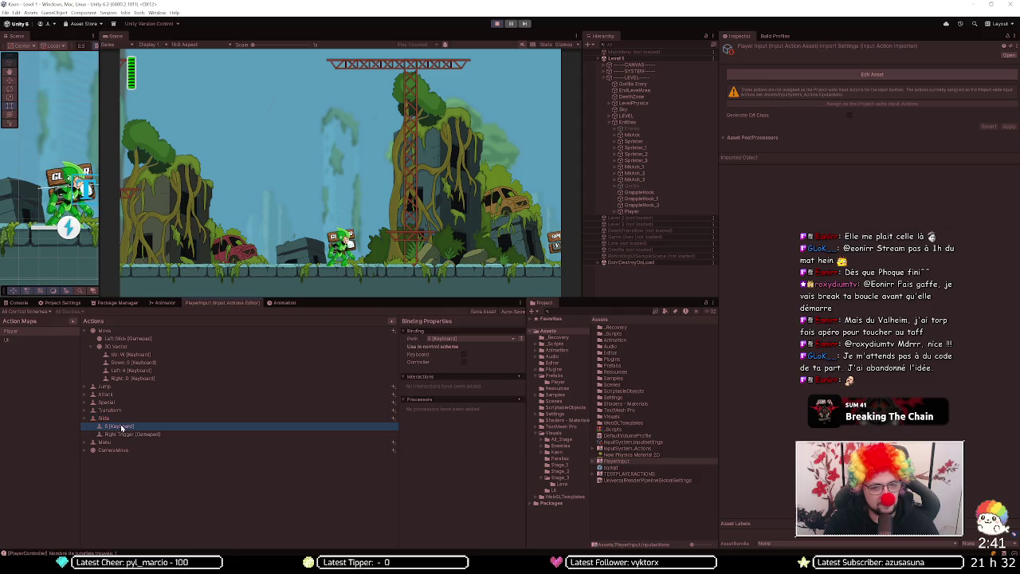
{"action": "left_click", "coordinate": [129, 434]}
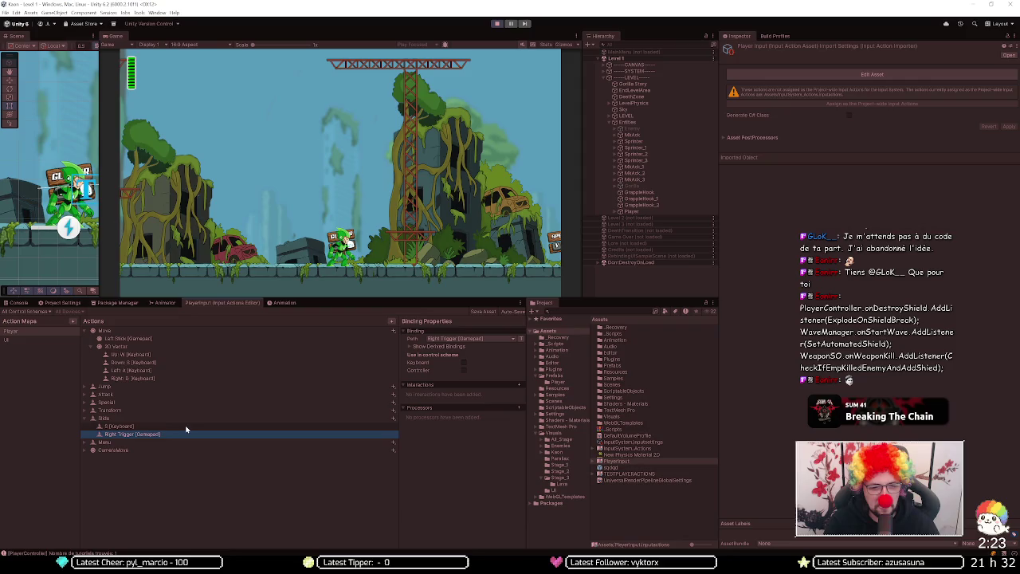
{"action": "left_click", "coordinate": [196, 423]}
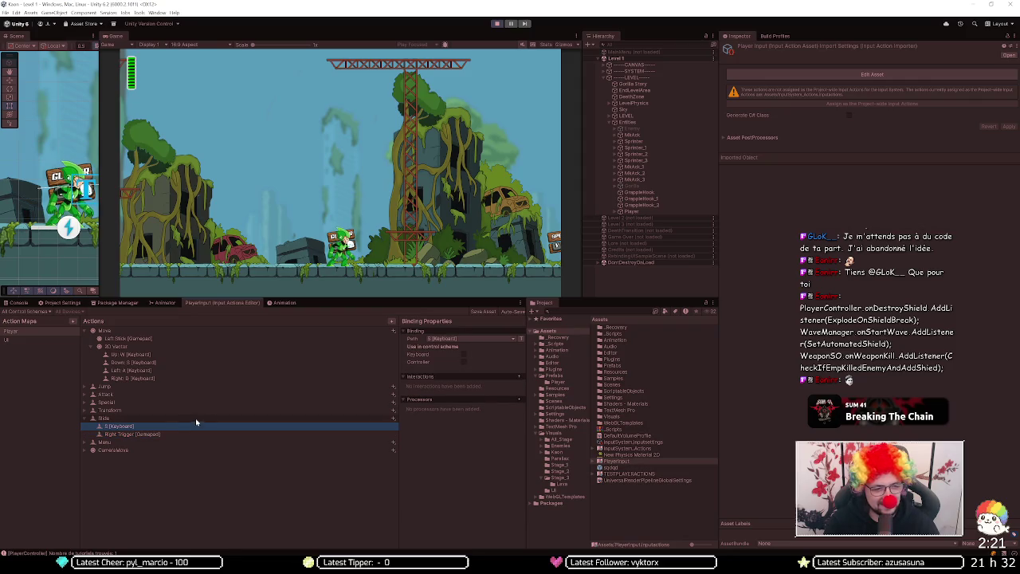
{"action": "left_click", "coordinate": [89, 442]}
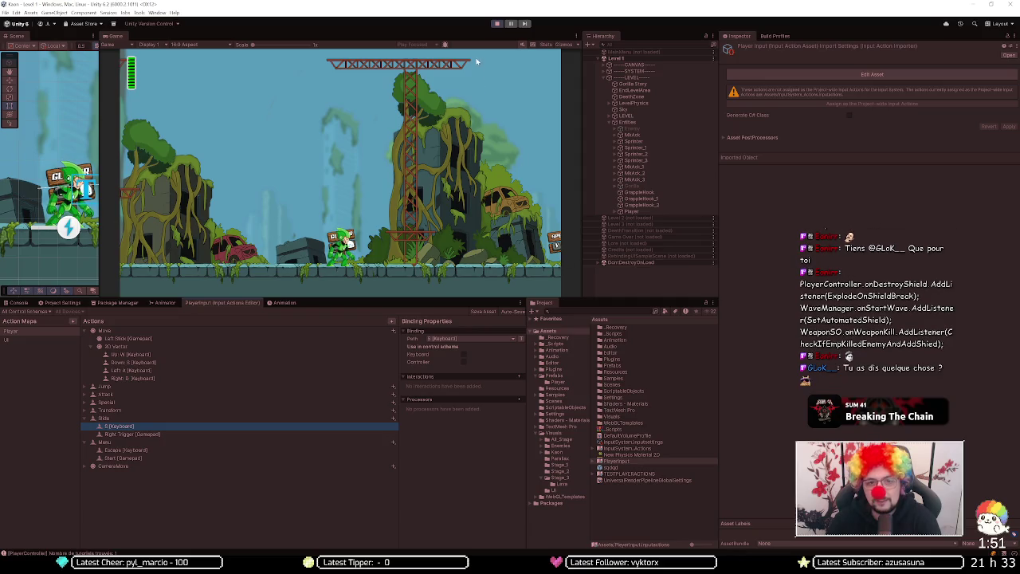
Step: Restart Play mode and show the PlayerData asset's values in the Inspector
{"action": "key", "text": "ctrl+p"}
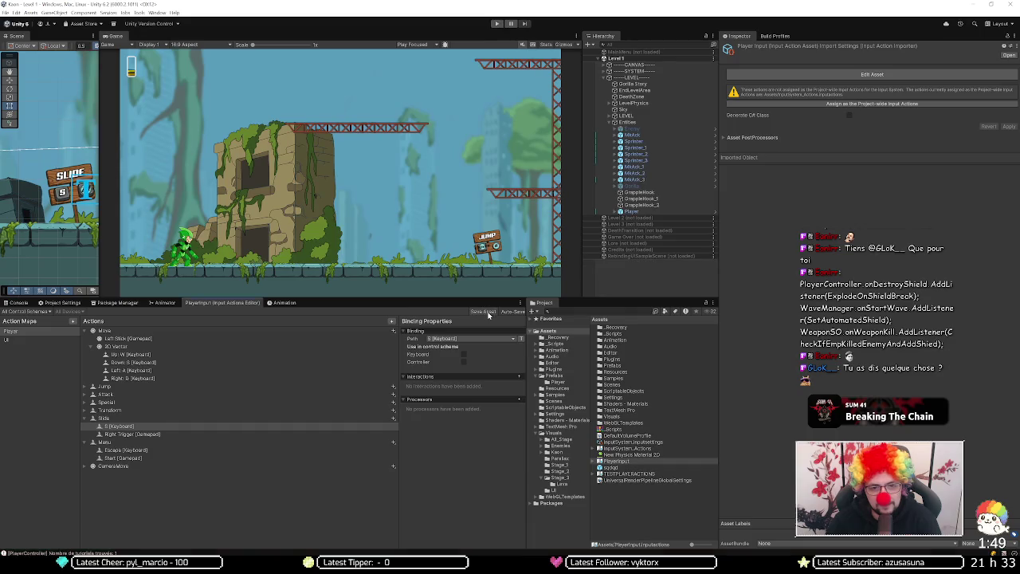
{"action": "left_click", "coordinate": [496, 26]}
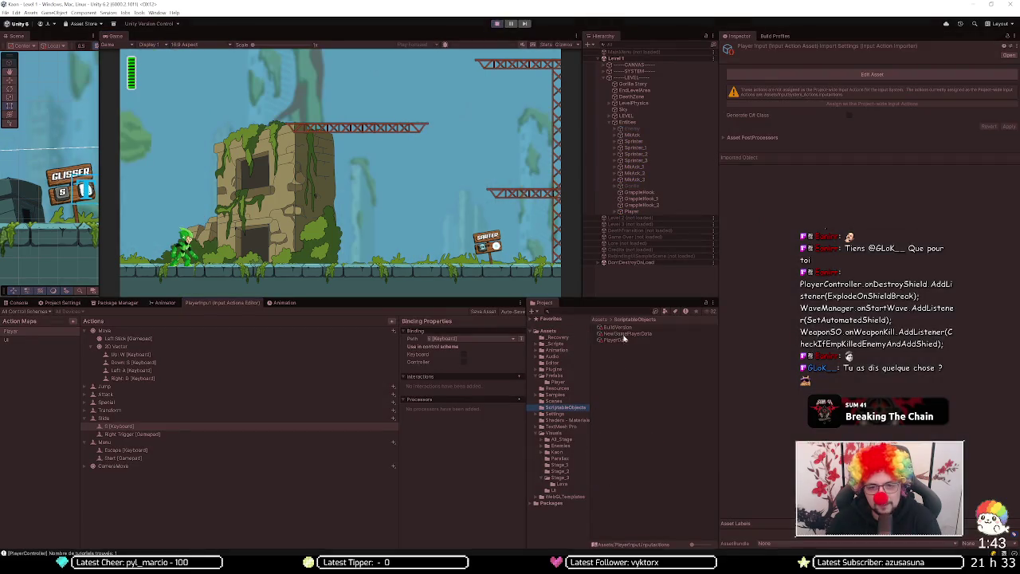
{"action": "left_click", "coordinate": [618, 340]}
{"action": "left_click", "coordinate": [850, 102]}
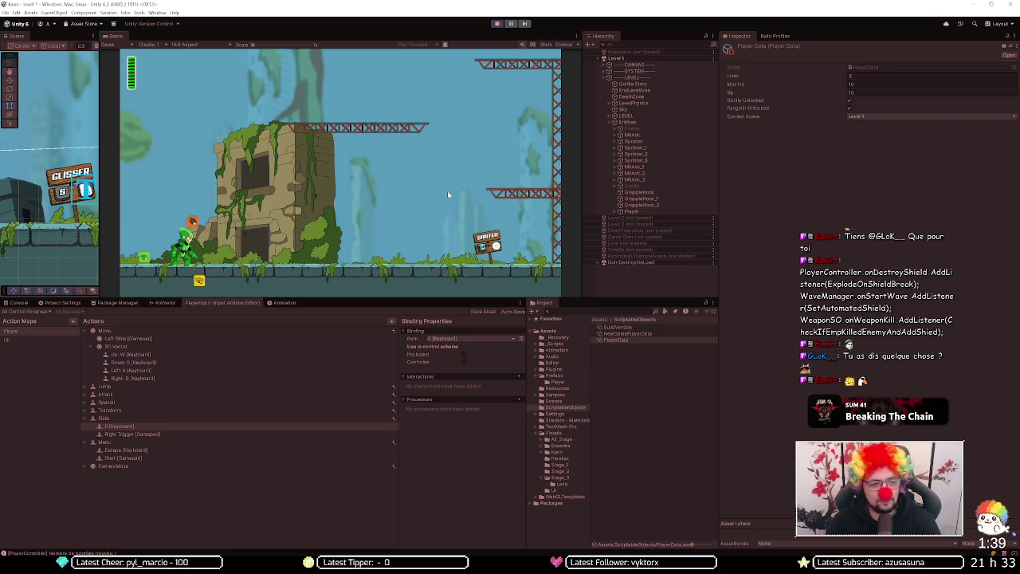
Step: Transform the player with S, then run right, jump twice and fire a shot
{"action": "key", "text": "s"}
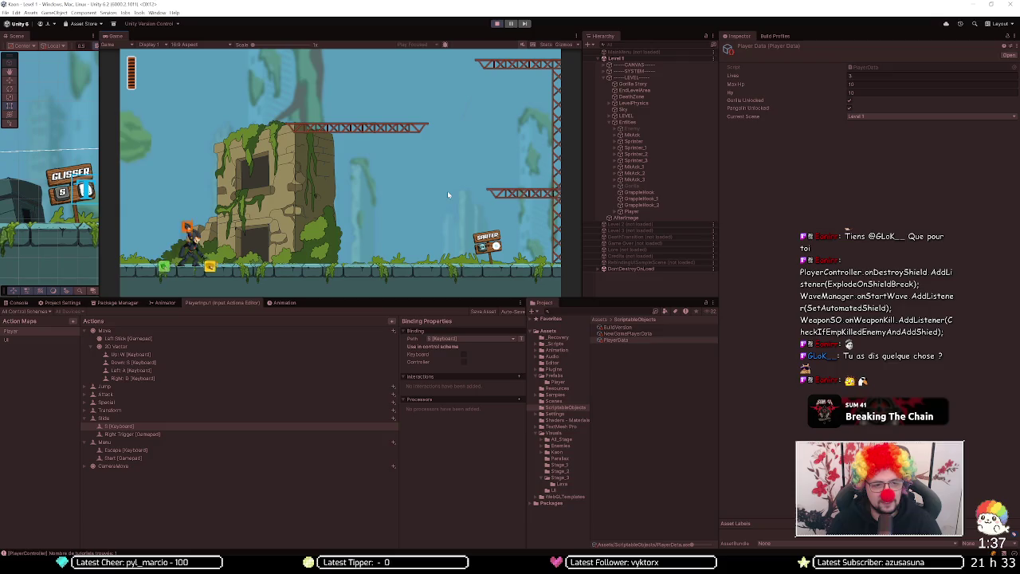
{"action": "key", "text": "s"}
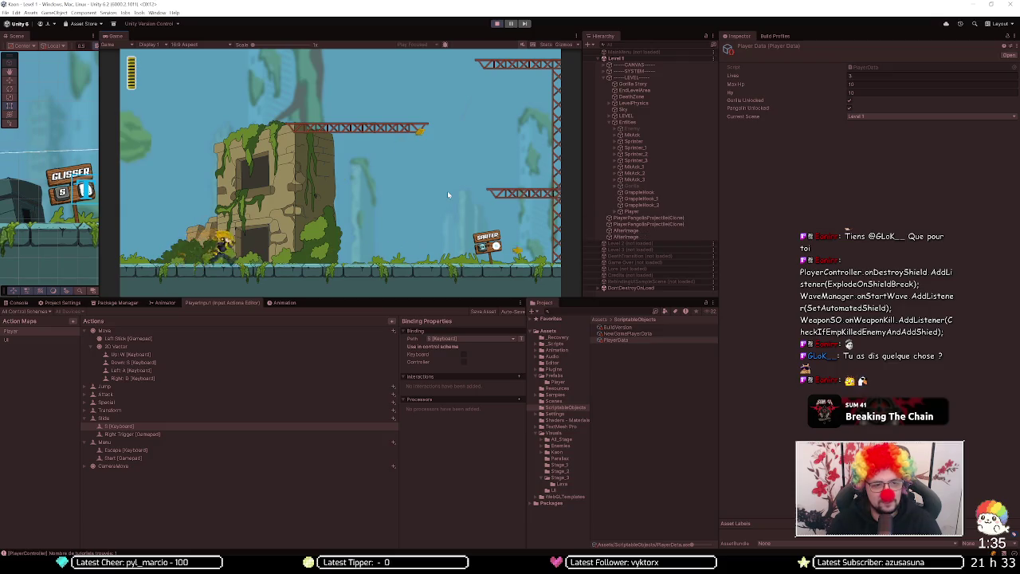
{"action": "key", "text": "space"}
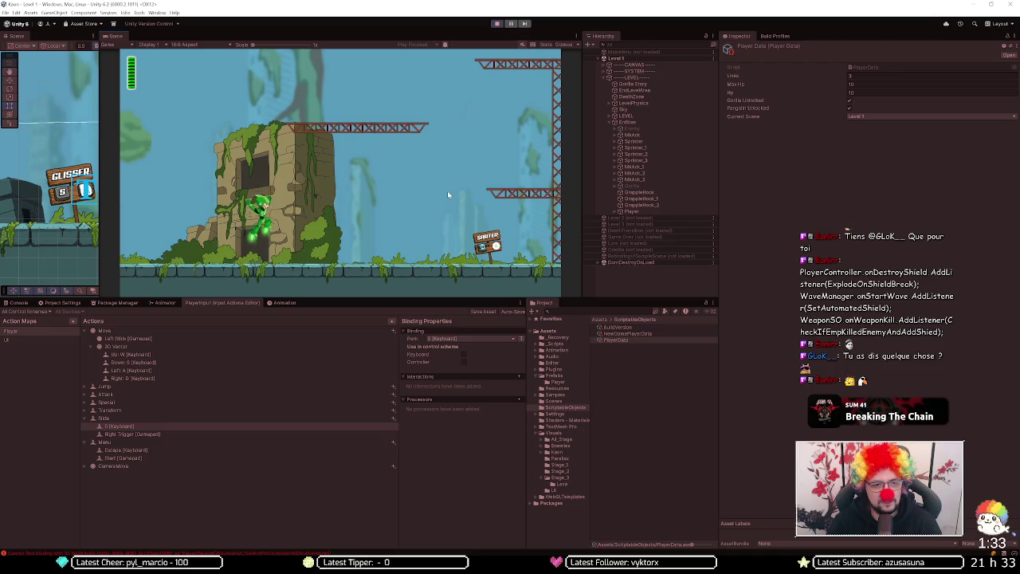
{"action": "key", "text": "d"}
{"action": "key", "text": "d"}
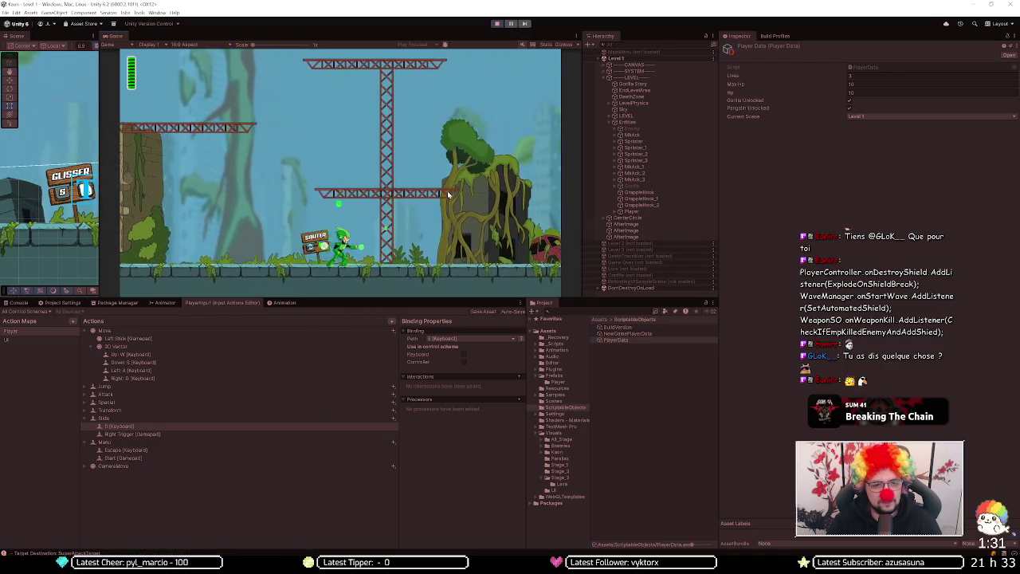
{"action": "key", "text": "space"}
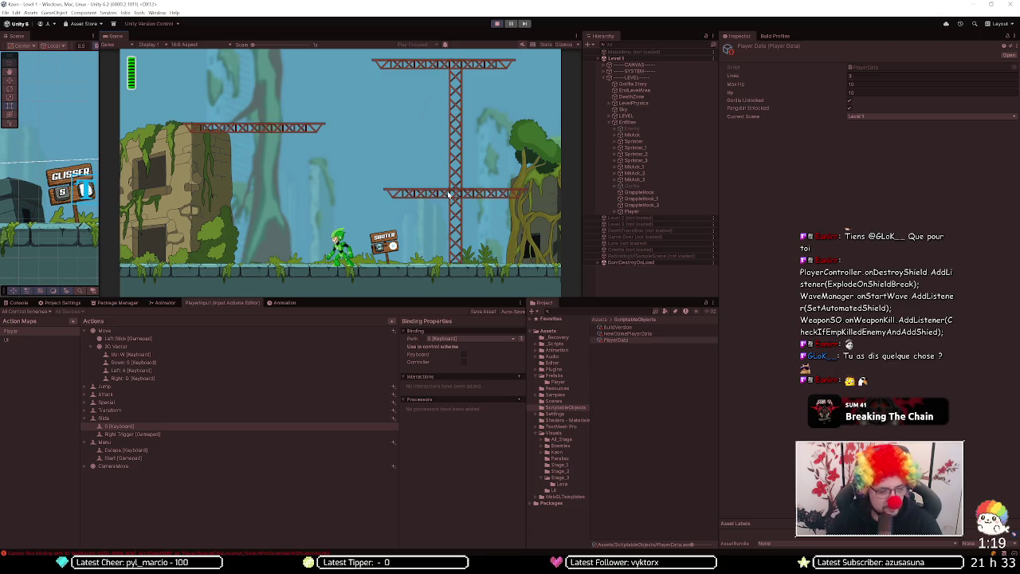
{"action": "left_click", "coordinate": [18, 305]}
Step: Fire the special attack with E, run left and right, and jet-jump past the girders before stopping Play mode
{"action": "key", "text": "e"}
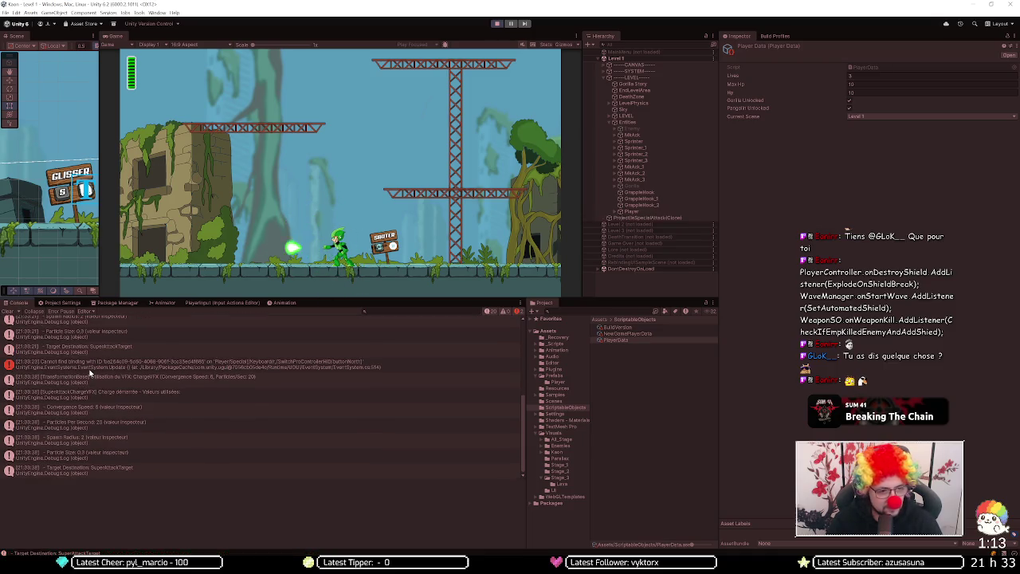
{"action": "key", "text": "a"}
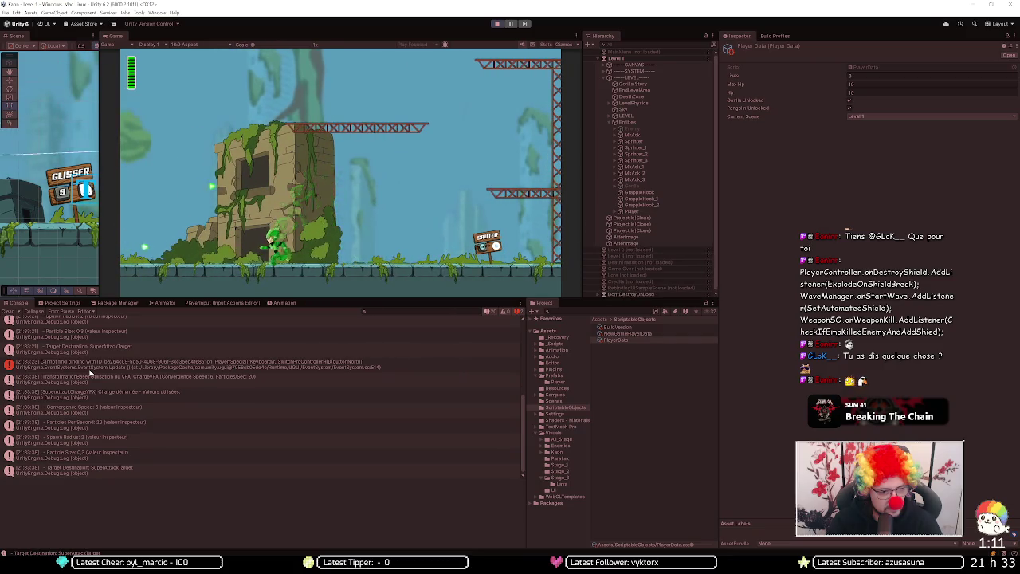
{"action": "key", "text": "d"}
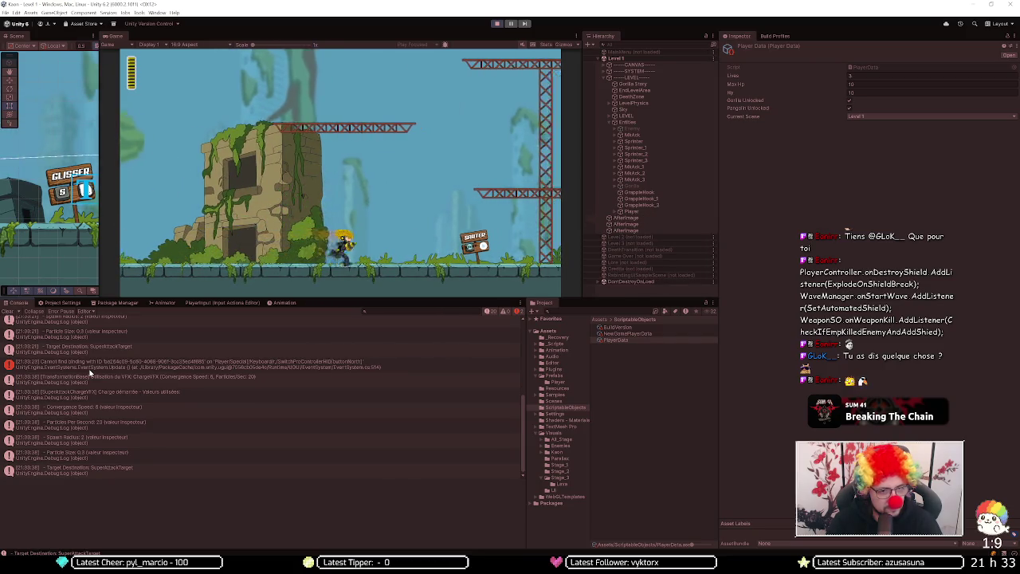
{"action": "key", "text": "d"}
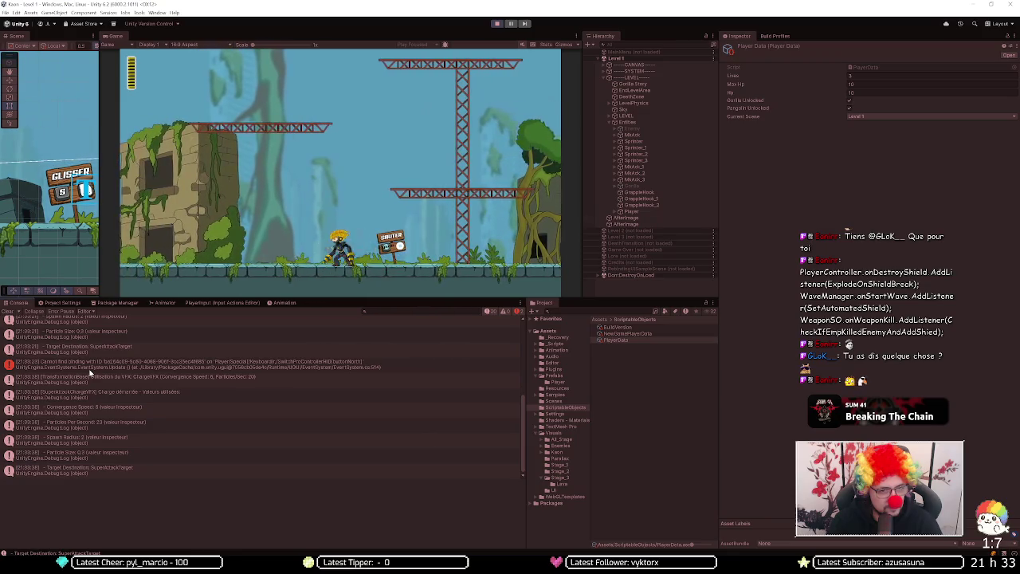
{"action": "key", "text": "a"}
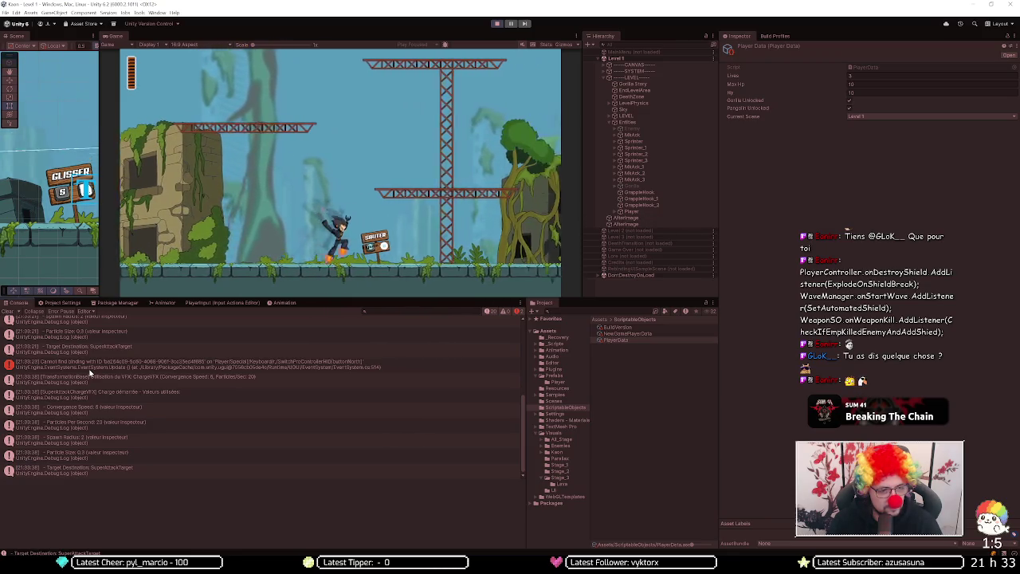
{"action": "key", "text": "d"}
{"action": "key", "text": "space"}
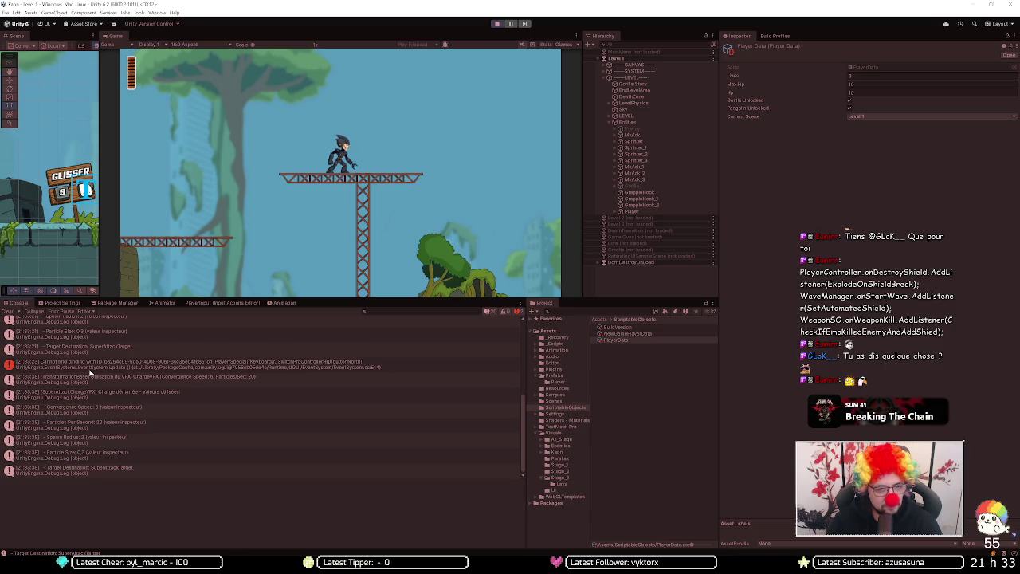
{"action": "key", "text": "space"}
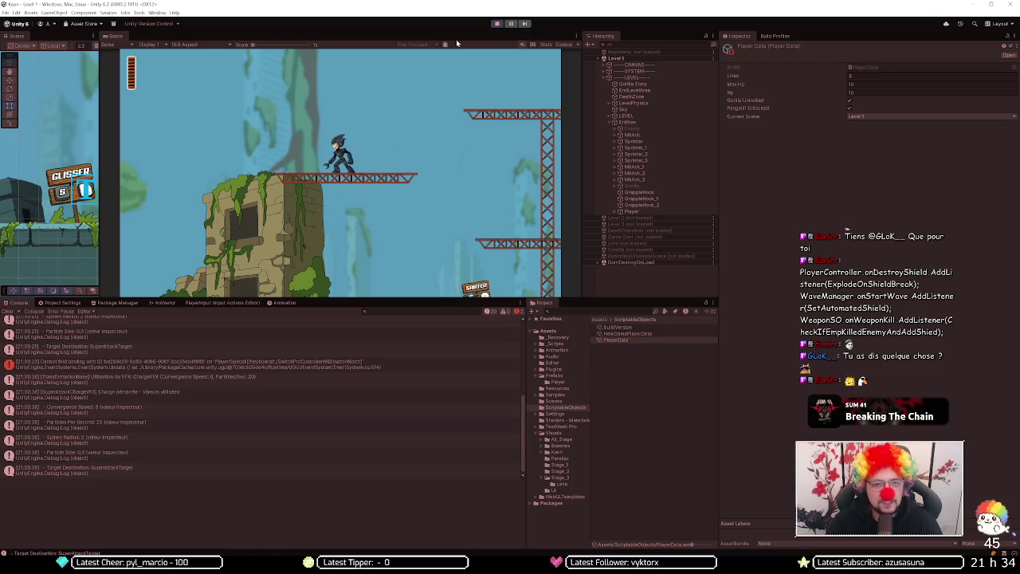
{"action": "left_click", "coordinate": [494, 24]}
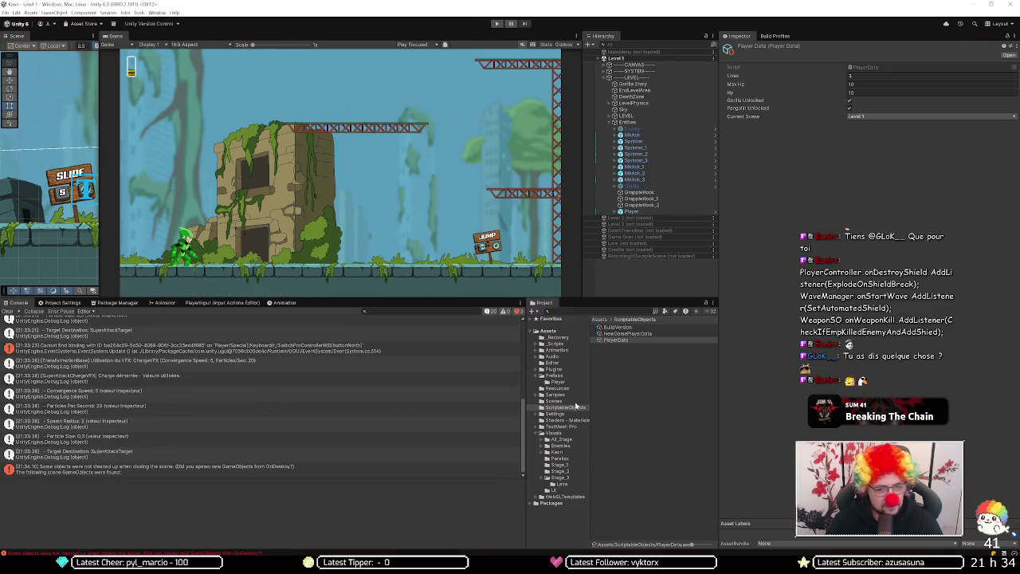
Step: Open TESTPLAYERACTIONS from the Assets folder, show its Player map, check the Console, then return to the editor
{"action": "left_click", "coordinate": [558, 489]}
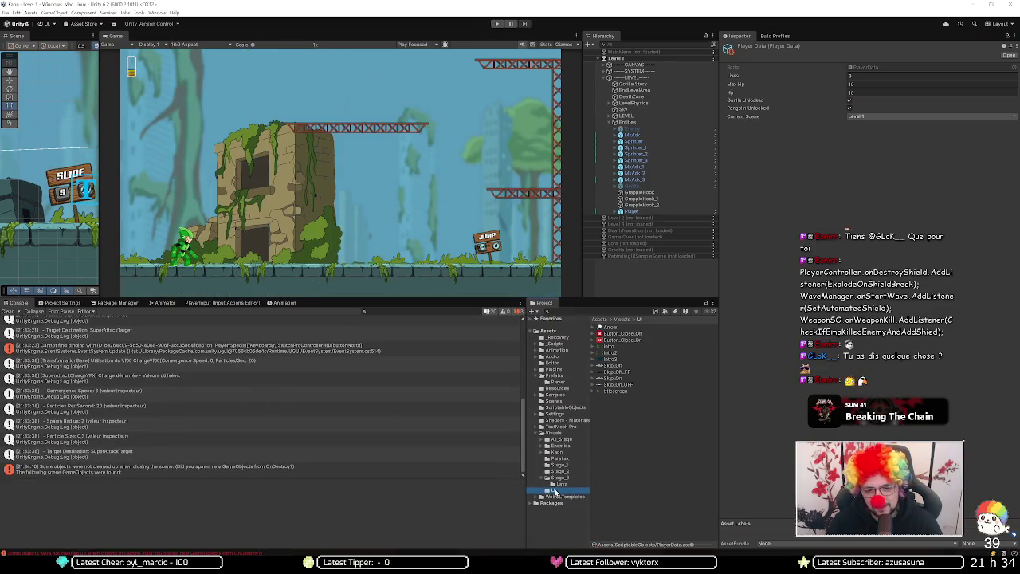
{"action": "left_click", "coordinate": [556, 330]}
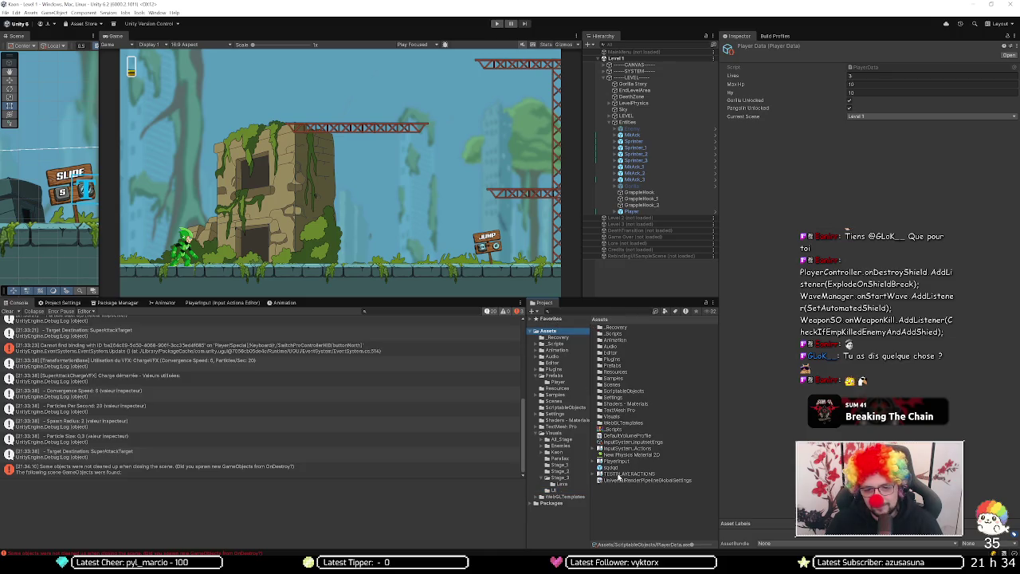
{"action": "double_click", "coordinate": [621, 474]}
{"action": "left_click", "coordinate": [11, 331]}
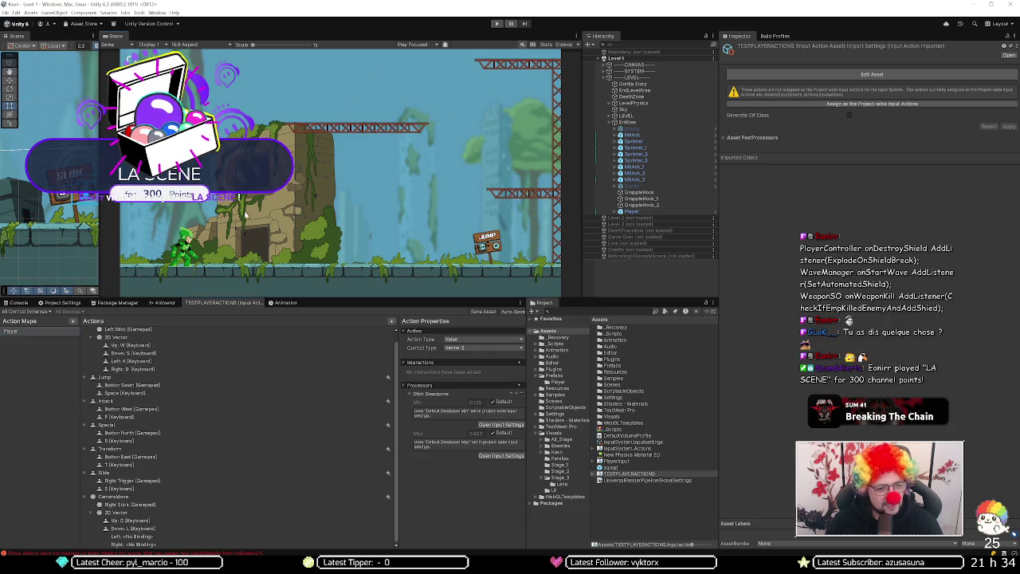
{"action": "left_click", "coordinate": [17, 303]}
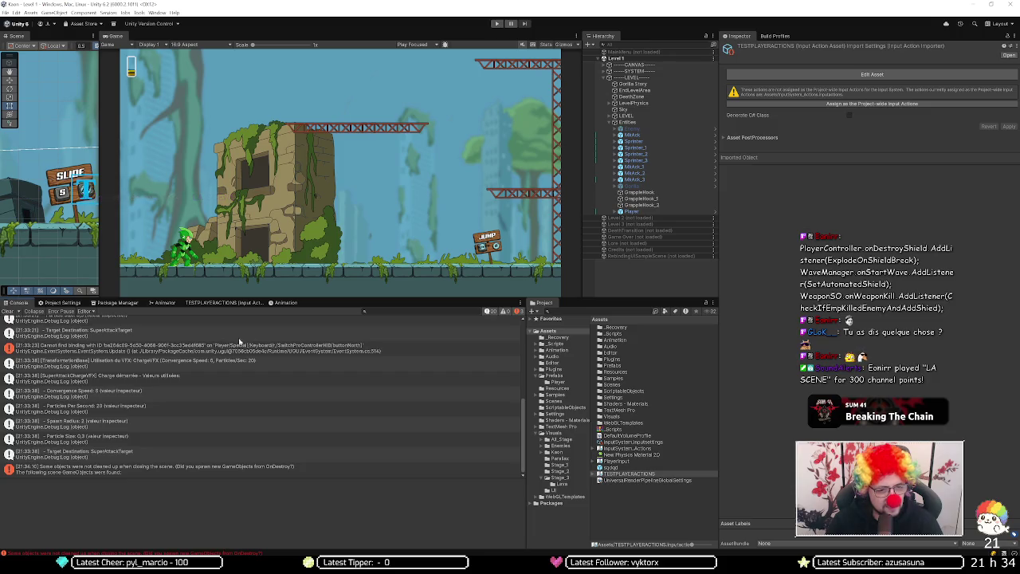
{"action": "scroll", "coordinate": [236, 374], "scroll_direction": "up", "scroll_amount": 4}
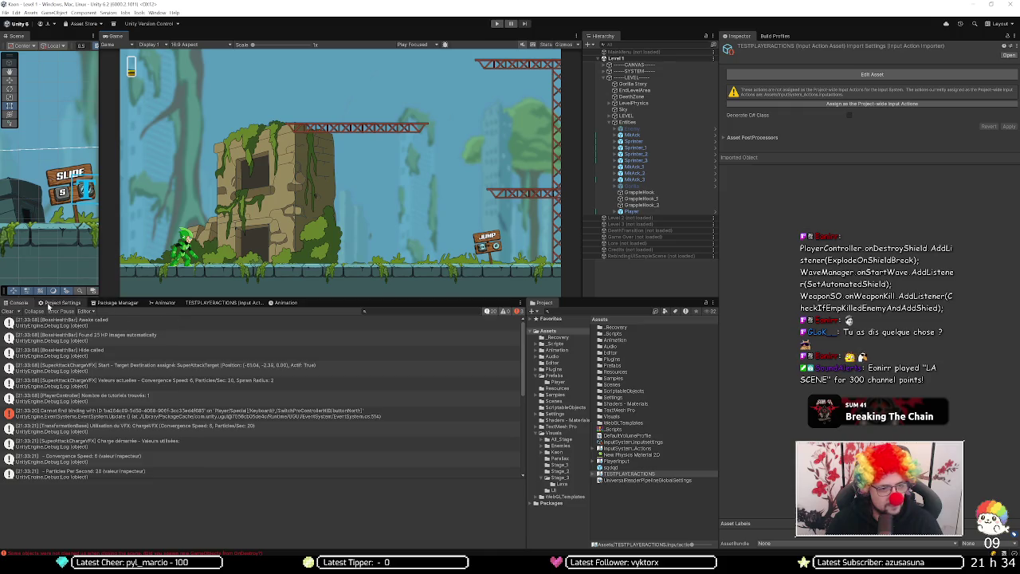
{"action": "left_click", "coordinate": [245, 303]}
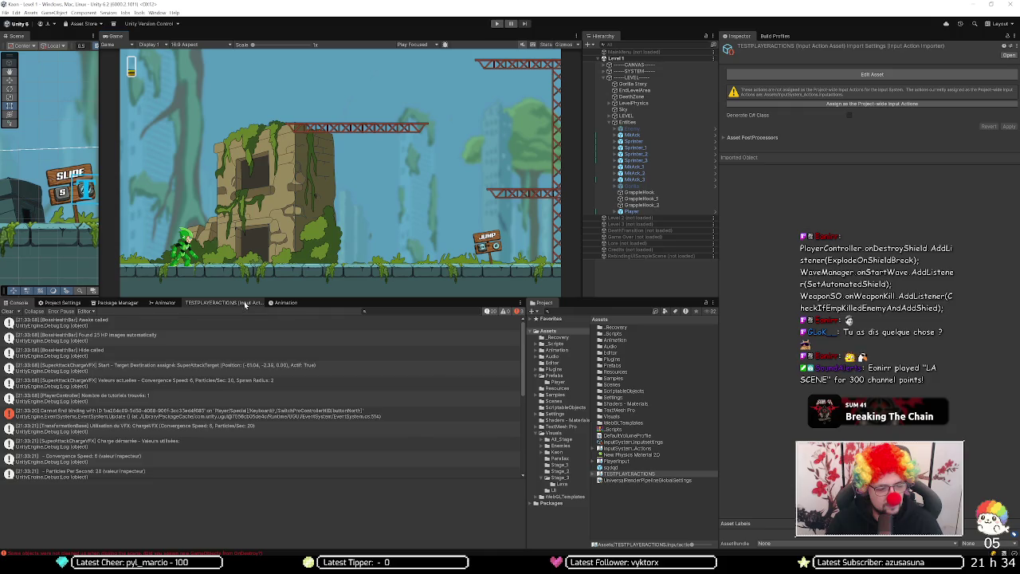
Step: Compare the Special action's Button North gamepad binding in TESTPLAYERACTIONS and the PlayerInput asset
{"action": "scroll", "coordinate": [143, 415], "scroll_direction": "down", "scroll_amount": 1}
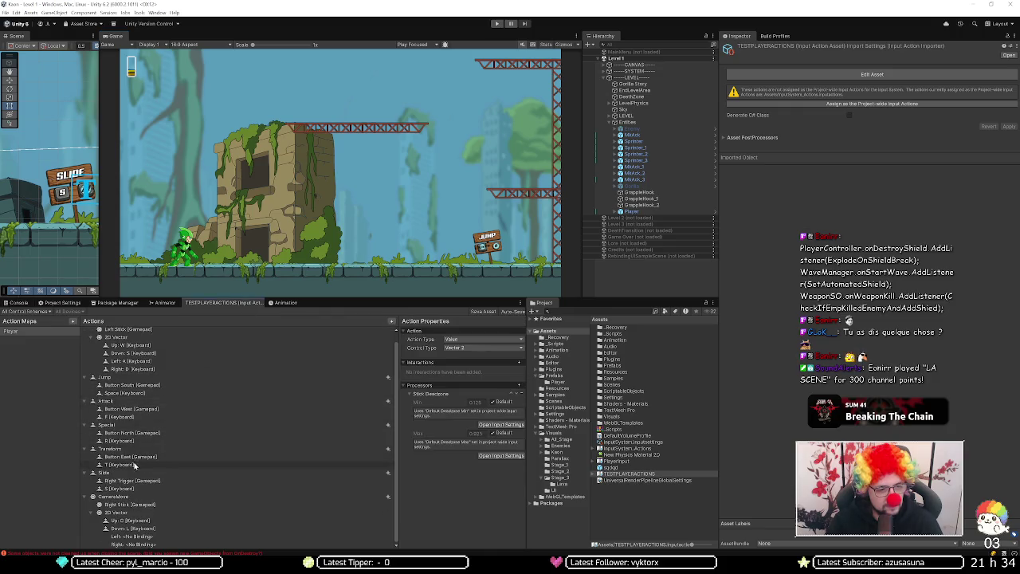
{"action": "left_click", "coordinate": [144, 434]}
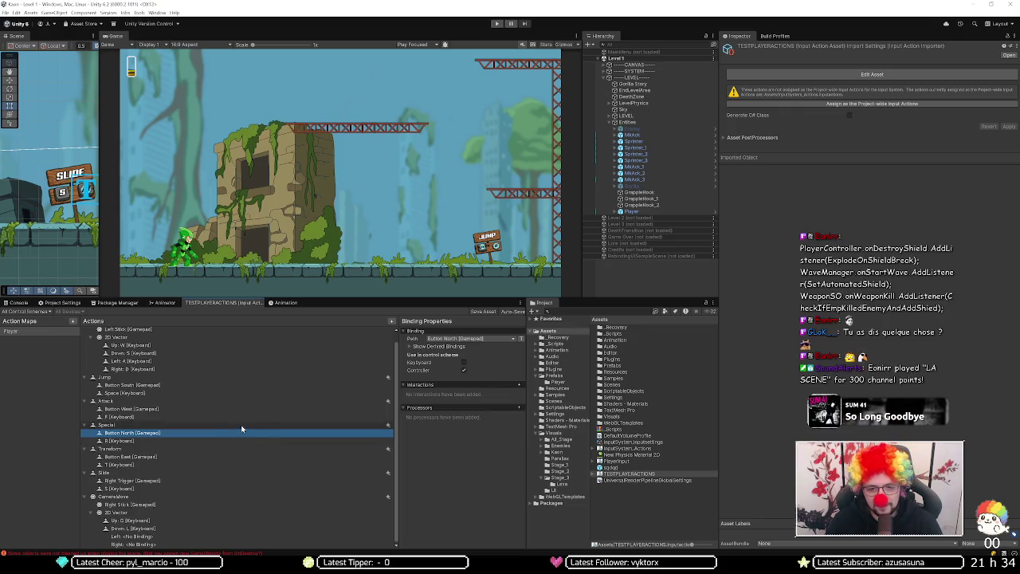
{"action": "double_click", "coordinate": [617, 460]}
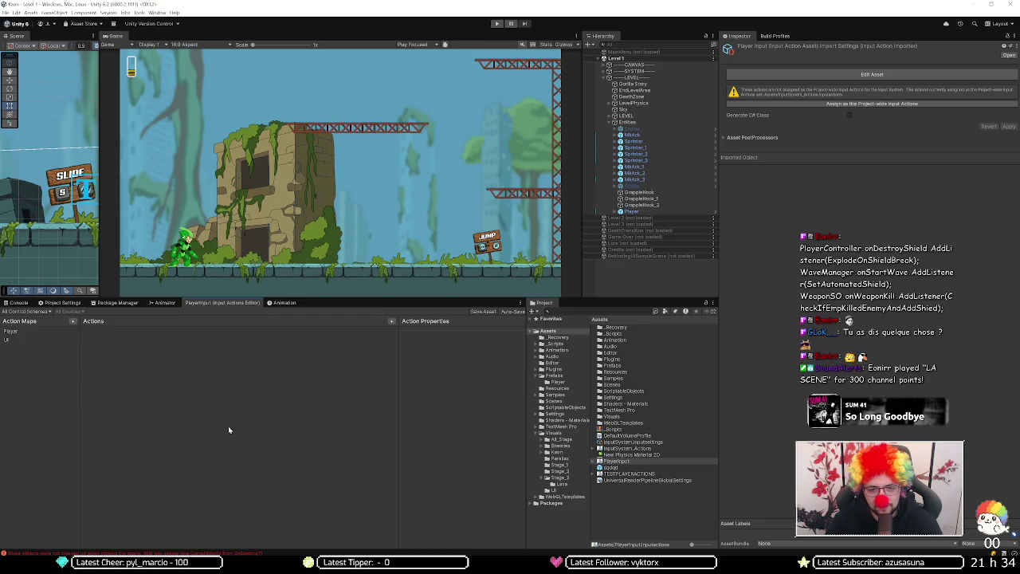
{"action": "left_click", "coordinate": [43, 333]}
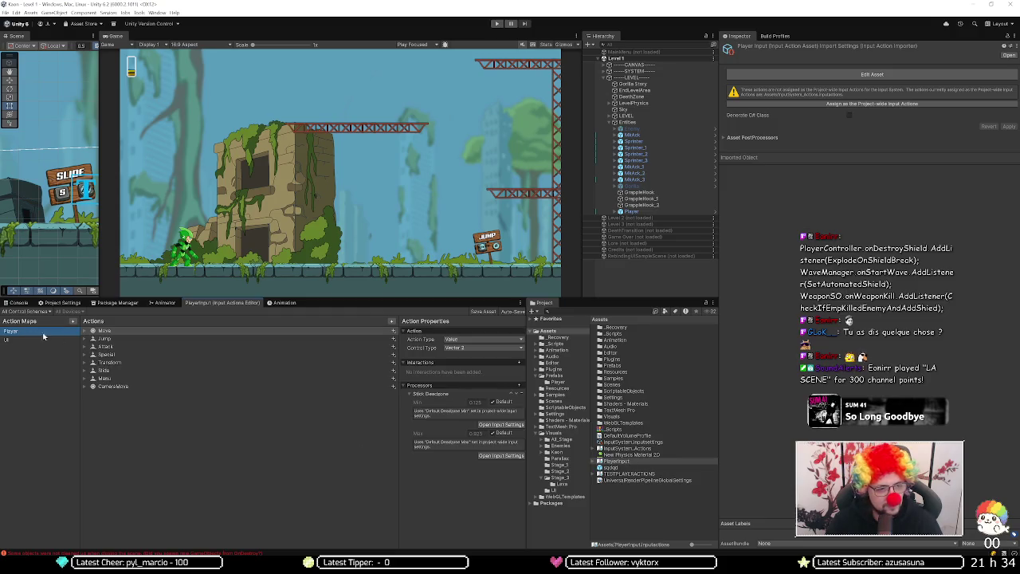
{"action": "left_click", "coordinate": [99, 355]}
{"action": "key", "text": "Right"}
{"action": "left_click", "coordinate": [120, 362]}
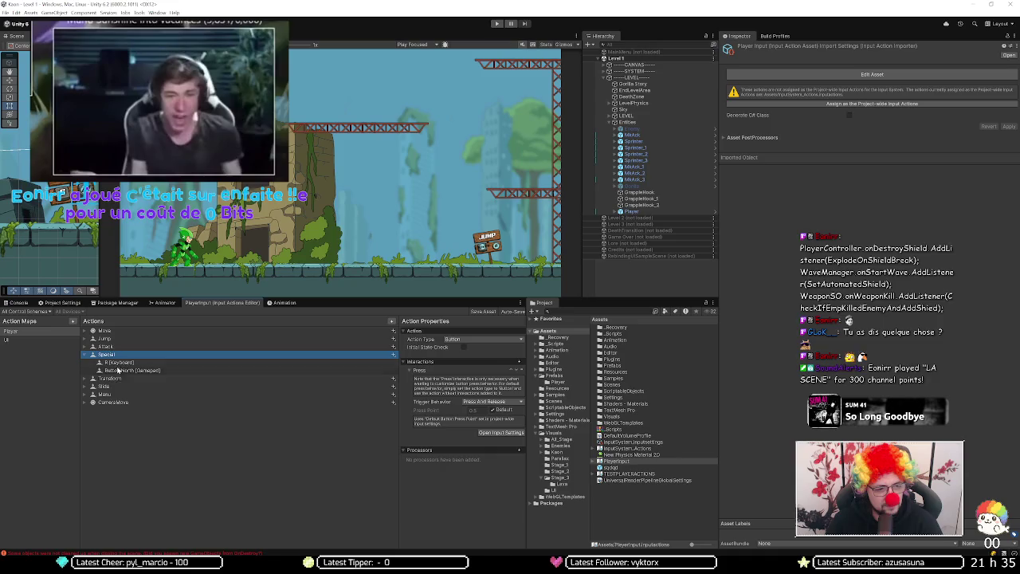
{"action": "left_click", "coordinate": [337, 370]}
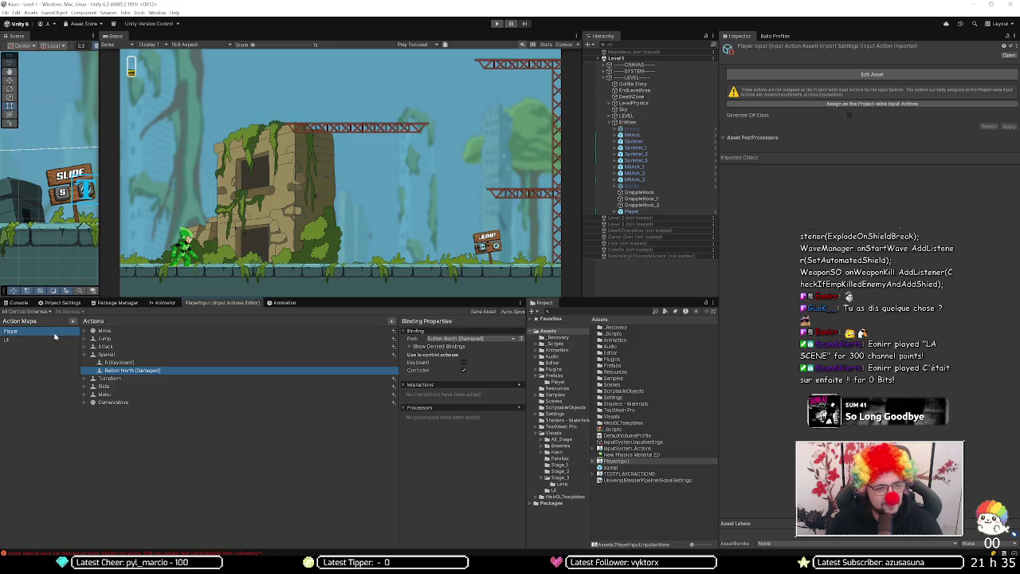
Step: Open the InputSystem_Actions asset in the input actions editor to view its Player and UI maps
{"action": "left_click", "coordinate": [135, 323]}
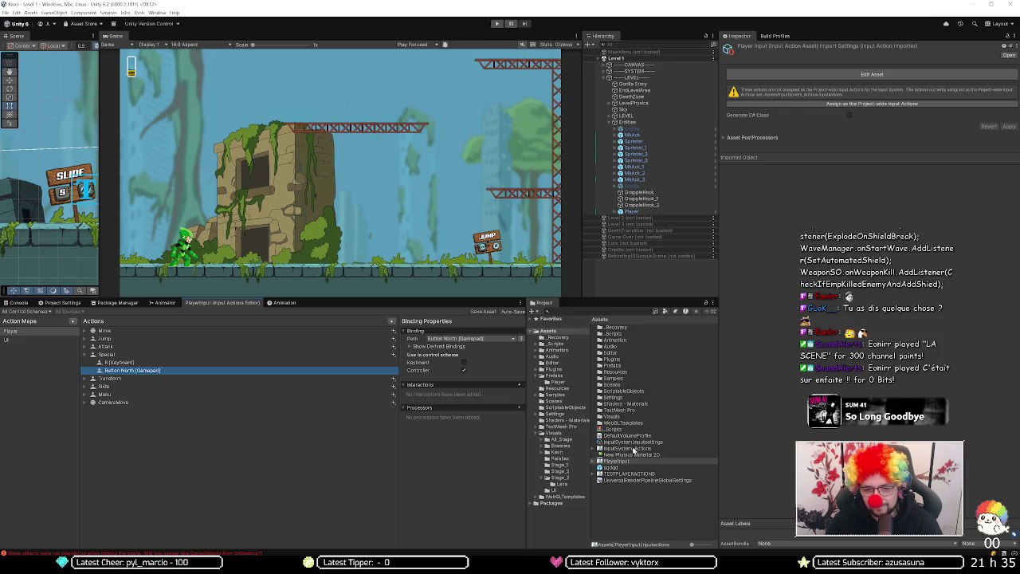
{"action": "double_click", "coordinate": [633, 450]}
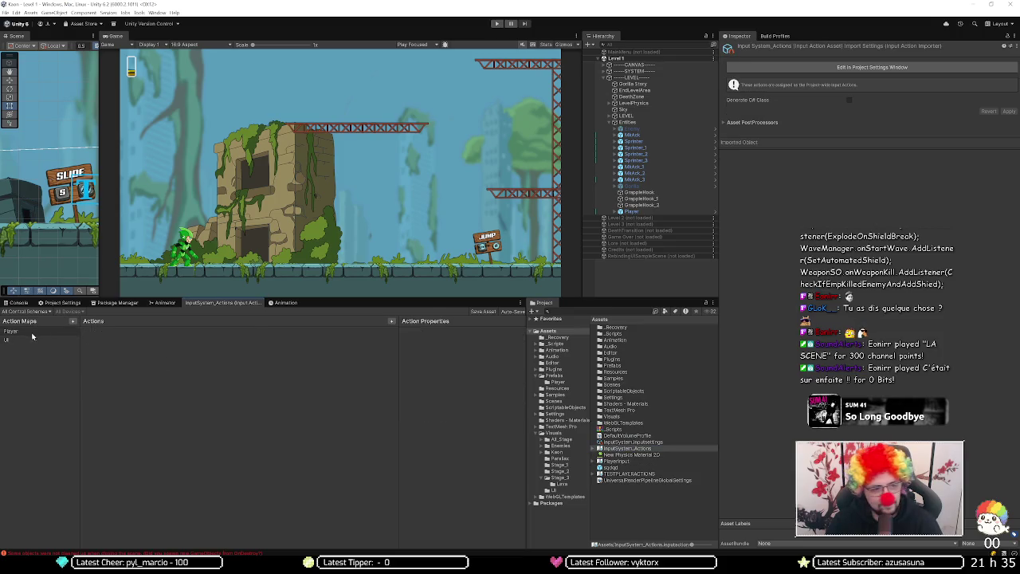
{"action": "left_click", "coordinate": [125, 371]}
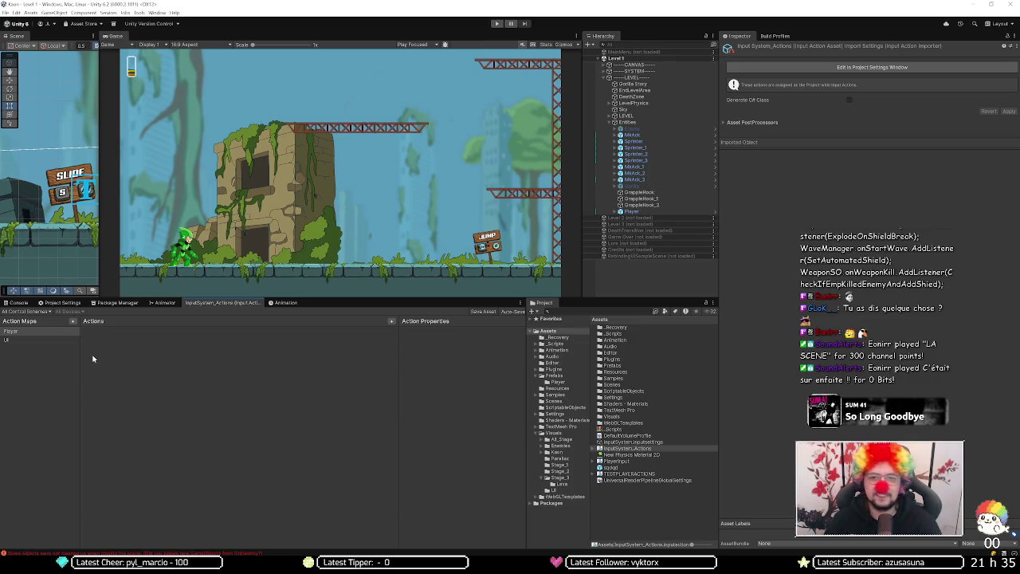
Step: Close the Unity editor and reopen the KAON project from Unity Hub
{"action": "left_click", "coordinate": [1010, 3]}
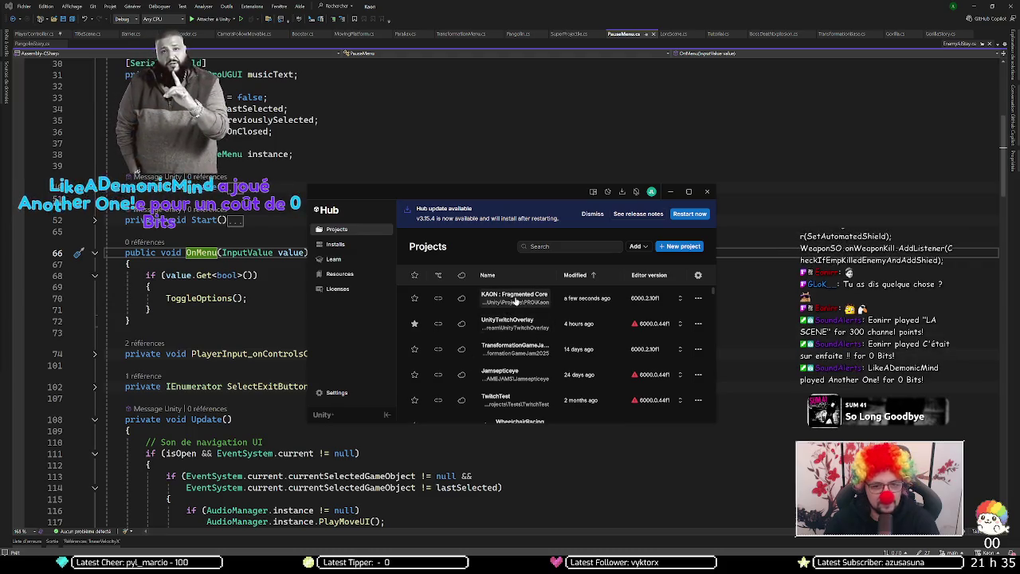
{"action": "left_click", "coordinate": [515, 300]}
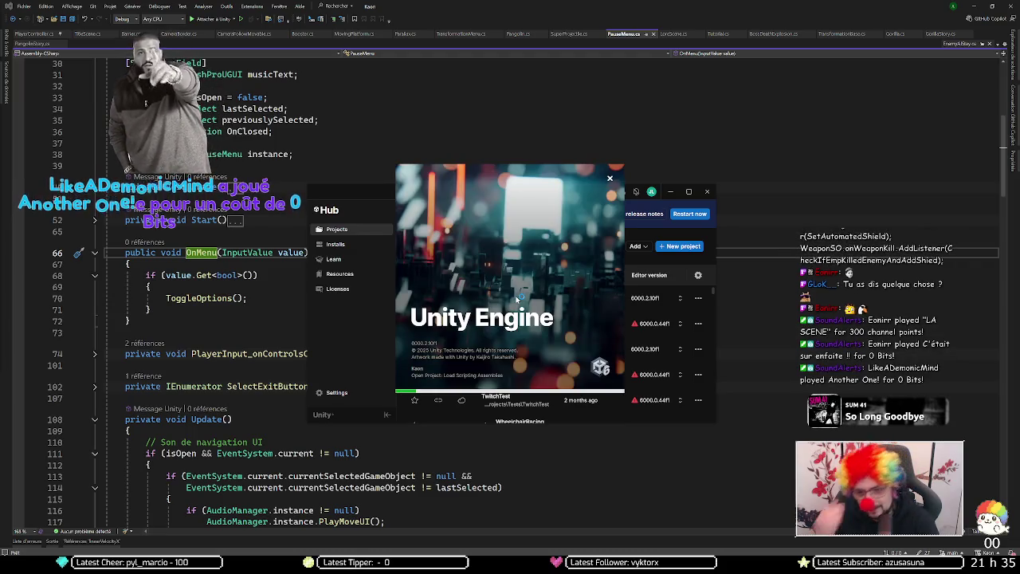